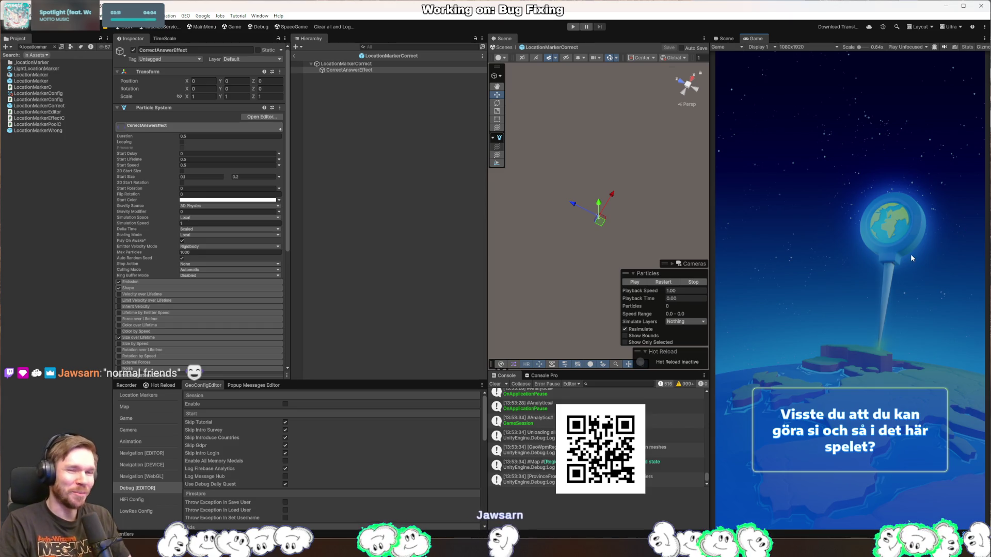
Add a Particle System Callback component to CorrectAnswerEffect by searching 'particle syst'
{"action": "key", "text": "alt+Tab"}
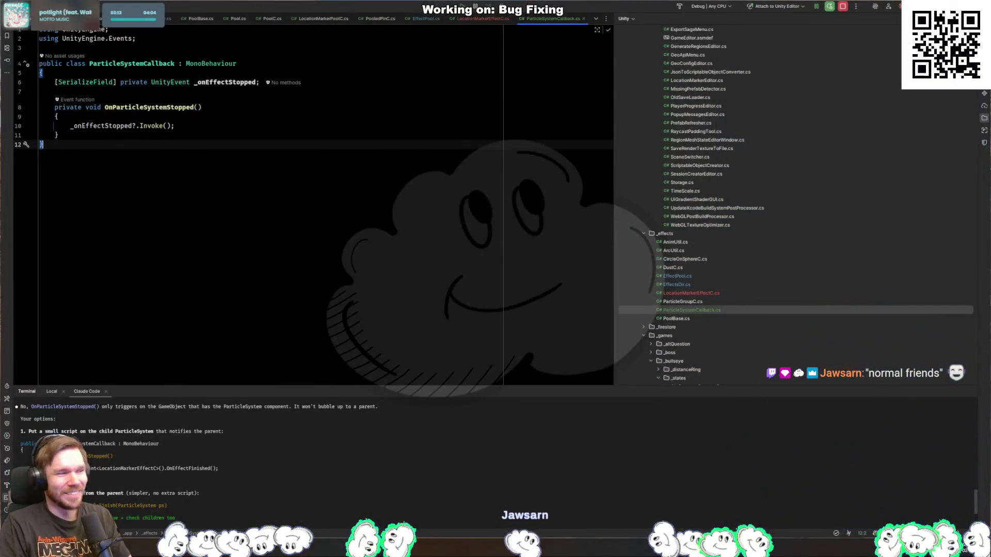
{"action": "key", "text": "alt+Tab"}
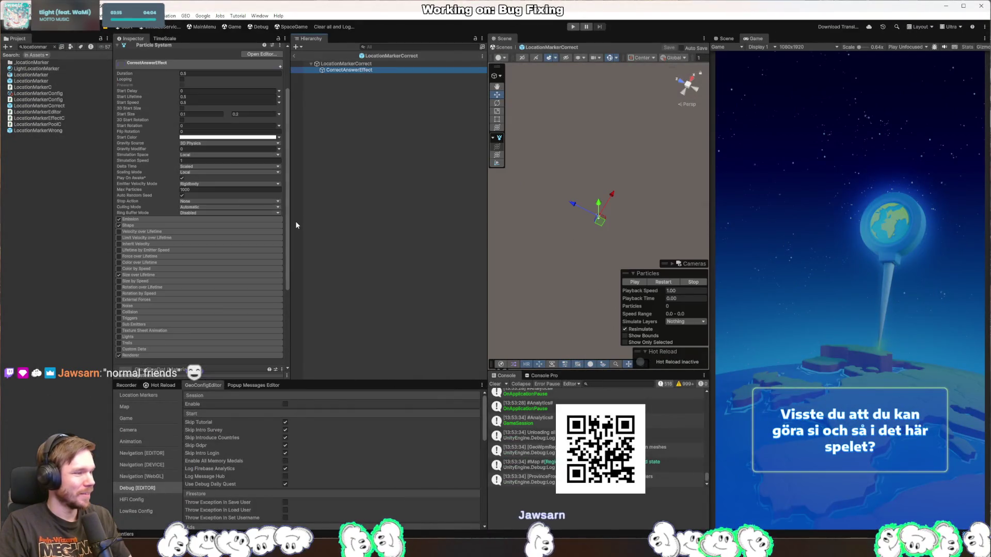
{"action": "scroll", "coordinate": [277, 238], "scroll_direction": "down", "scroll_amount": 5}
{"action": "left_click", "coordinate": [221, 361]}
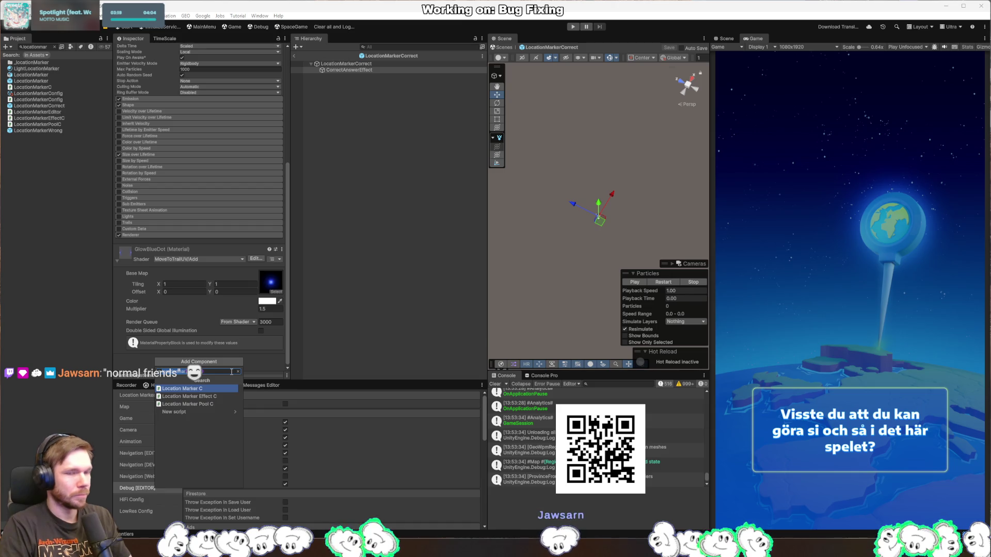
{"action": "type", "text": "particle syst"}
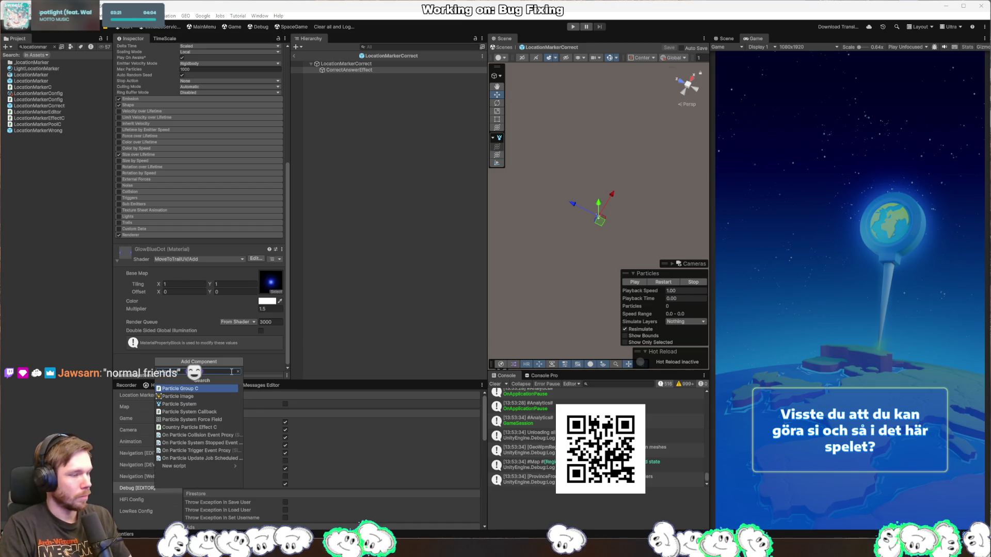
{"action": "key", "text": "Down"}
{"action": "key", "text": "Return"}
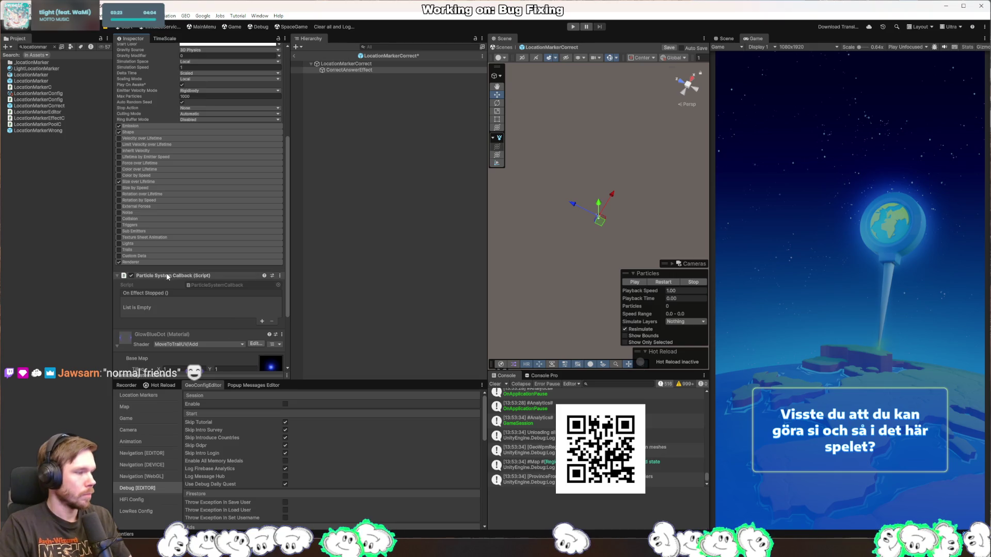
Add an On Effect Stopped entry targeting the LocationMarker object and view its callable functions
{"action": "left_click", "coordinate": [262, 321]}
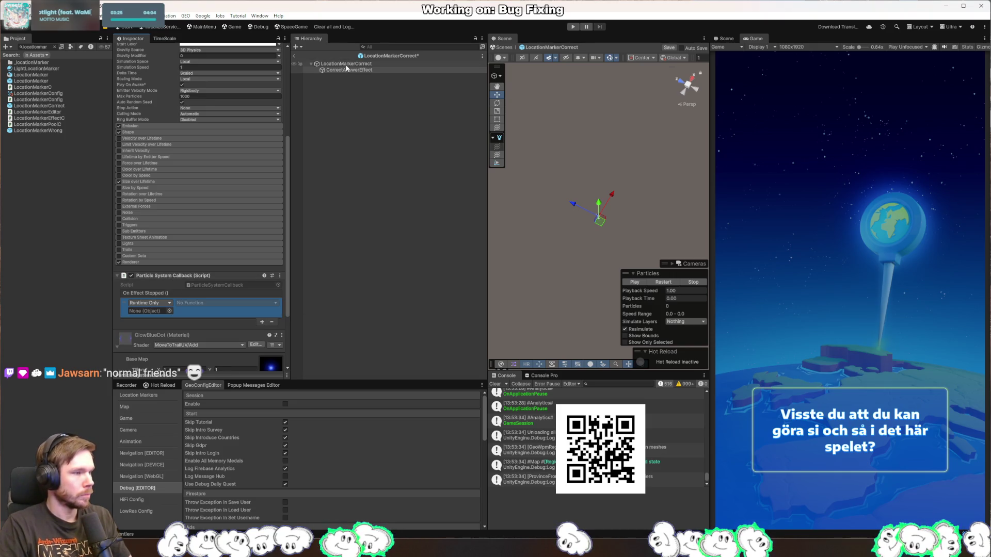
{"action": "left_click_drag", "start_coordinate": [137, 302], "coordinate": [149, 311]}
{"action": "left_click", "coordinate": [223, 314]}
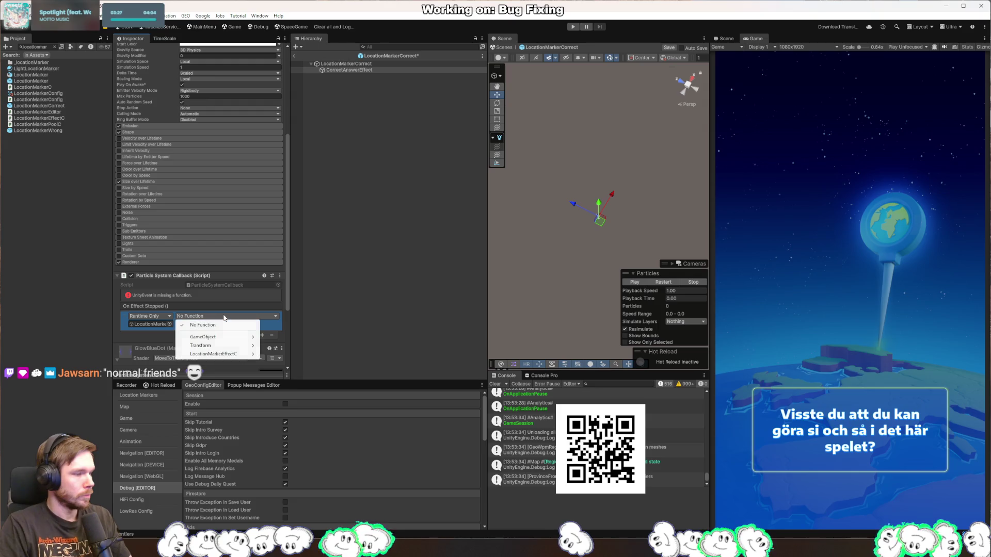
{"action": "key", "text": "alt+Tab"}
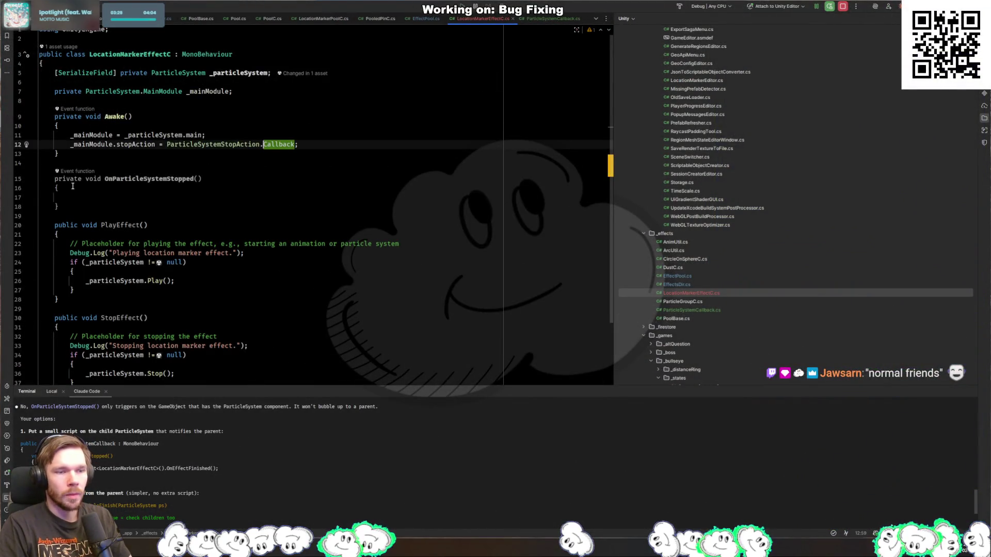
Declare OnParticleSystemStopped as a public void method in LocationMarkerEffectC
{"action": "type", "text": "public void "}
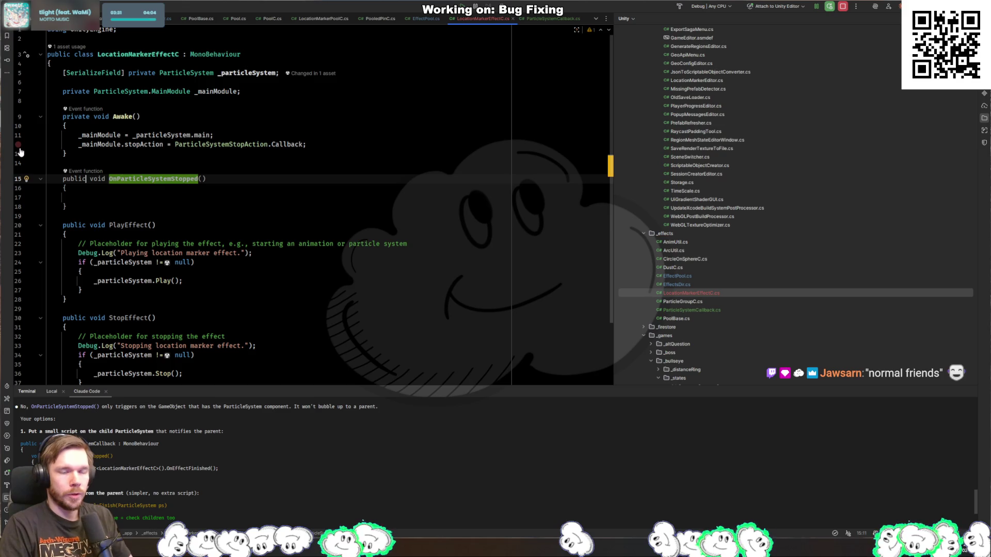
{"action": "type", "text": "ParticleS"}
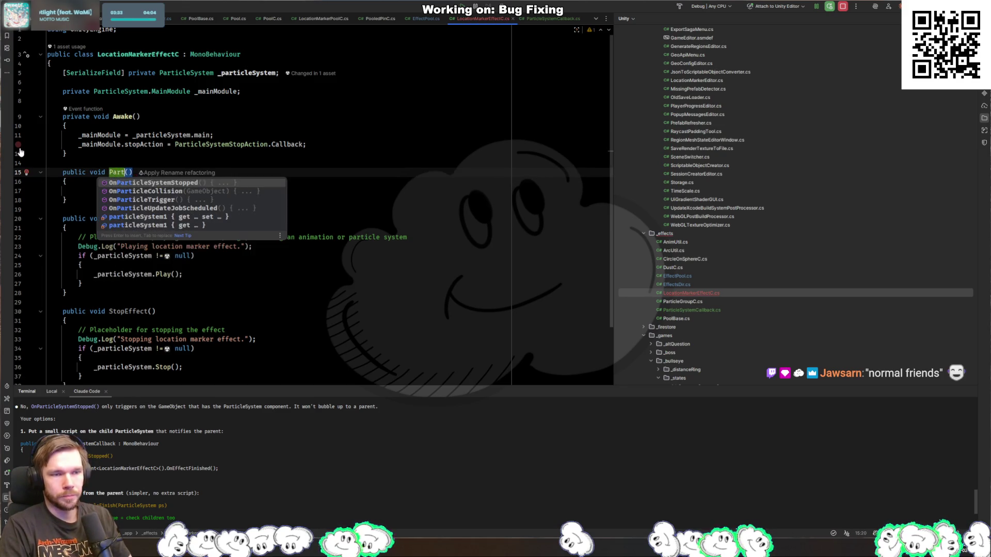
{"action": "type", "text": "ystemStopped"}
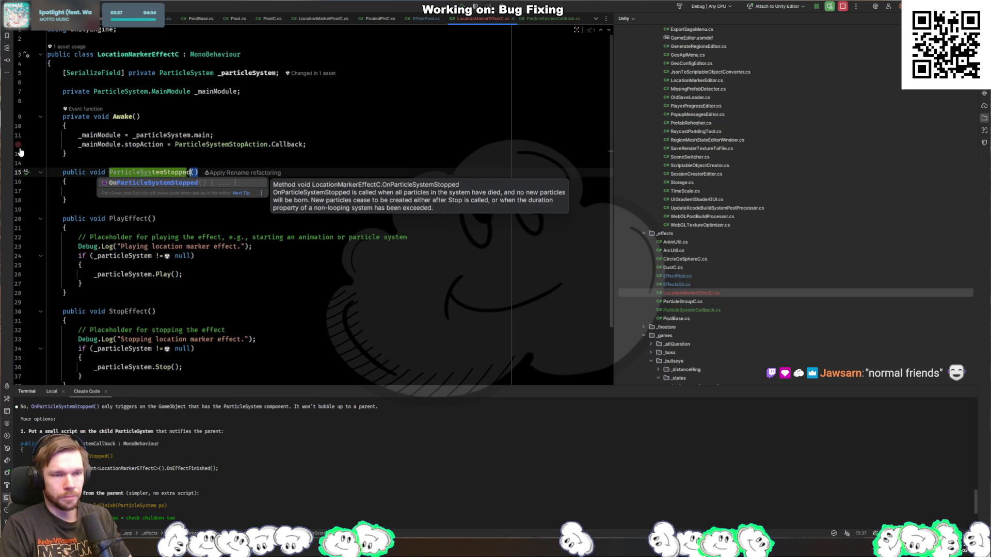
{"action": "key", "text": "Escape"}
{"action": "key", "text": "ctrl+space"}
{"action": "key", "text": "Return"}
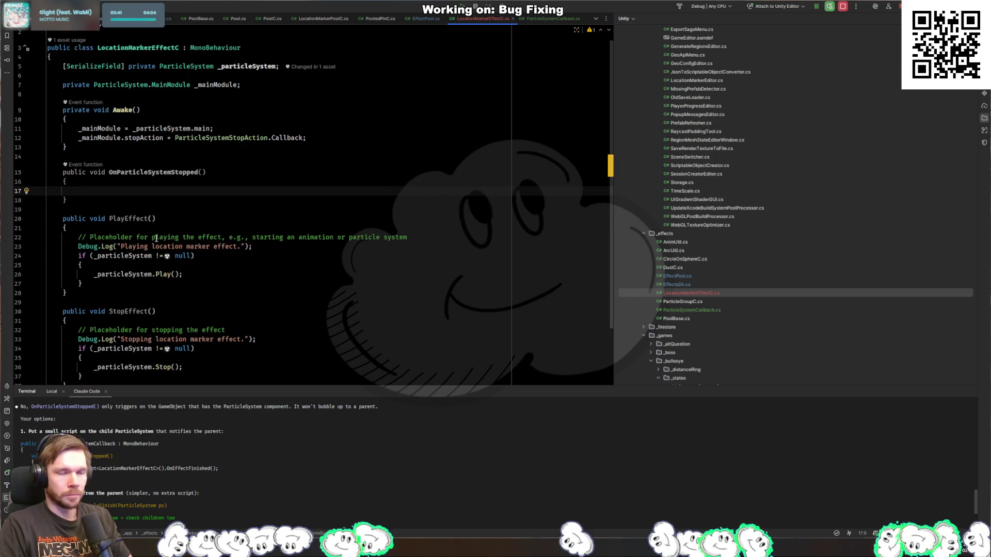
{"action": "key", "text": "alt+Tab"}
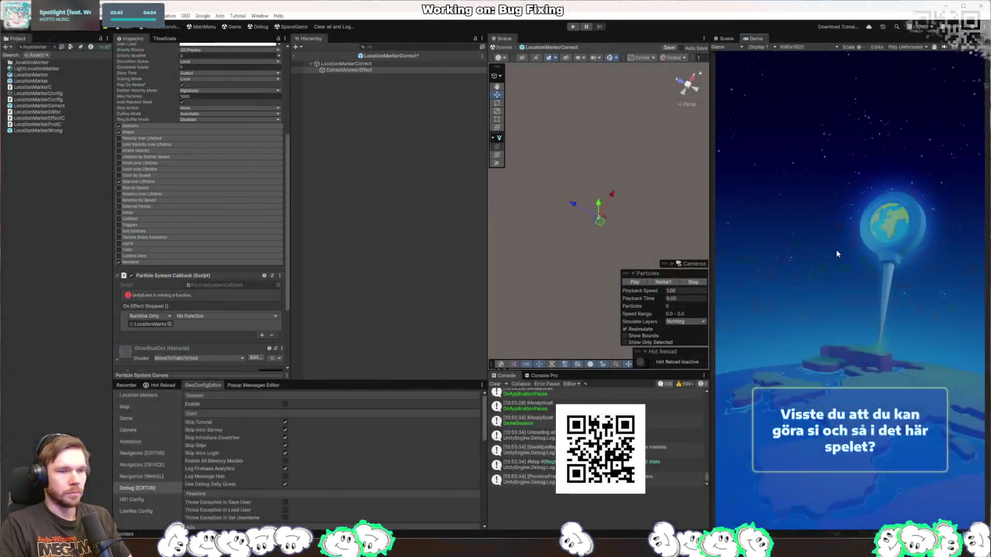
{"action": "key", "text": "alt+Tab"}
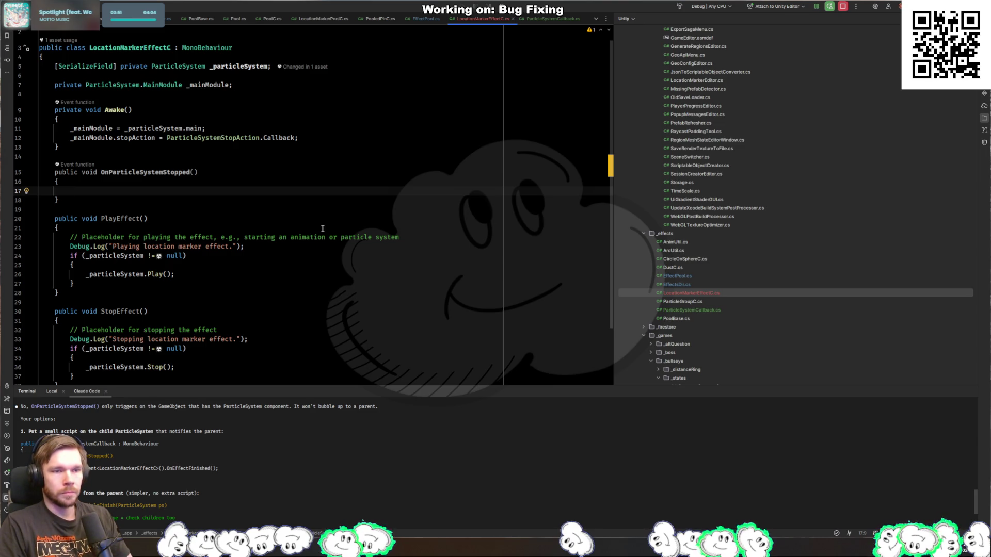
Try a _mainModule line after the stopAction assignment, browse its members, then delete it
{"action": "left_click", "coordinate": [94, 133]}
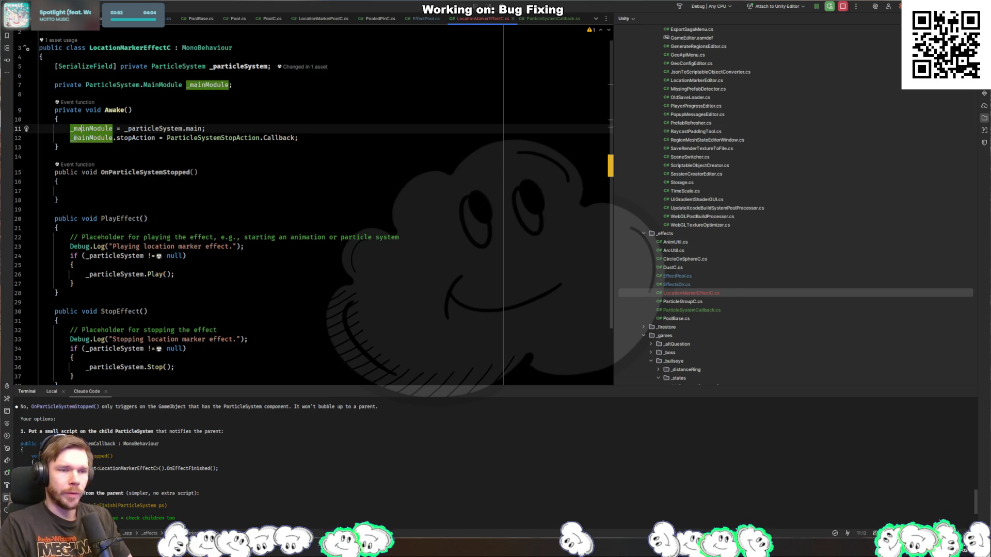
{"action": "left_click", "coordinate": [77, 177]}
{"action": "left_click", "coordinate": [161, 192]}
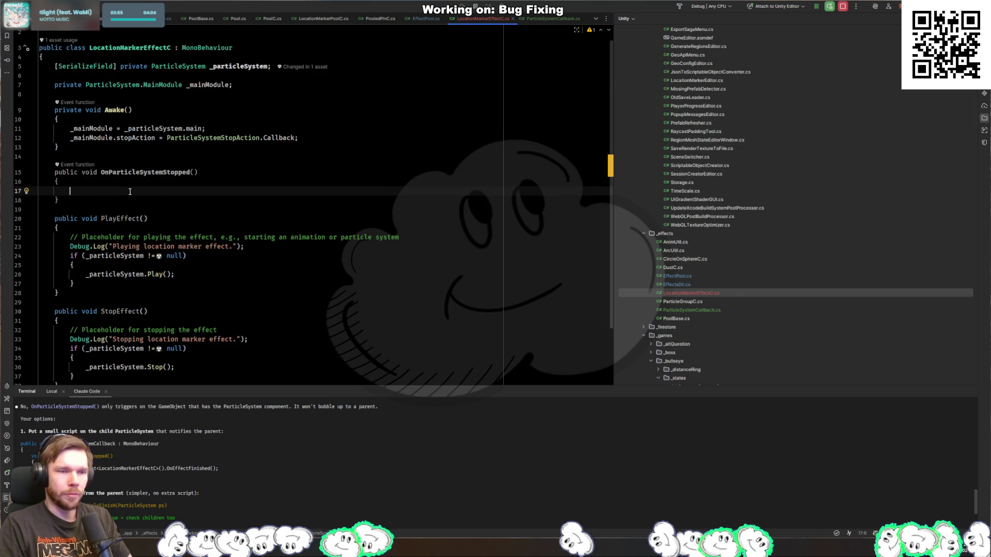
{"action": "left_click", "coordinate": [330, 138]}
{"action": "key", "text": "Return"}
{"action": "type", "text": "_mai"}
{"action": "key", "text": "Return"}
{"action": "type", "text": "."}
{"action": "key", "text": "BackSpace"}
{"action": "type", "text": "."}
{"action": "key", "text": "BackSpace"}
{"action": "type", "text": ".fini"}
{"action": "key", "text": "BackSpace"}
{"action": "key", "text": "BackSpace"}
{"action": "key", "text": "BackSpace"}
{"action": "key", "text": "ctrl+space"}
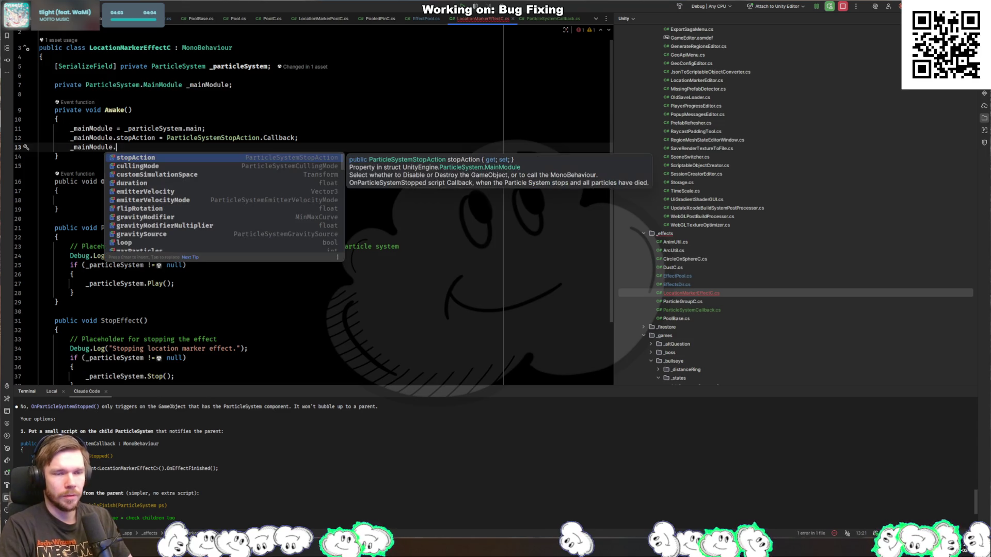
{"action": "key", "text": "Down"}
{"action": "key", "text": "Down"}
{"action": "key", "text": "Down"}
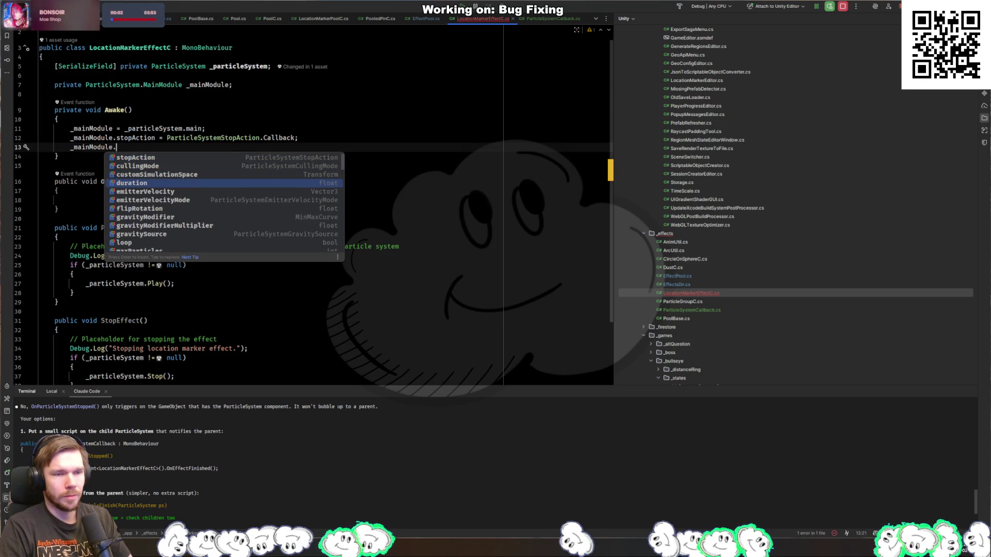
{"action": "key", "text": "Down"}
{"action": "key", "text": "Down"}
{"action": "key", "text": "Down"}
{"action": "key", "text": "Down"}
{"action": "key", "text": "Down"}
{"action": "key", "text": "Down"}
{"action": "key", "text": "Down"}
{"action": "key", "text": "Down"}
{"action": "key", "text": "Down"}
{"action": "key", "text": "Escape"}
{"action": "key", "text": "ctrl+y"}
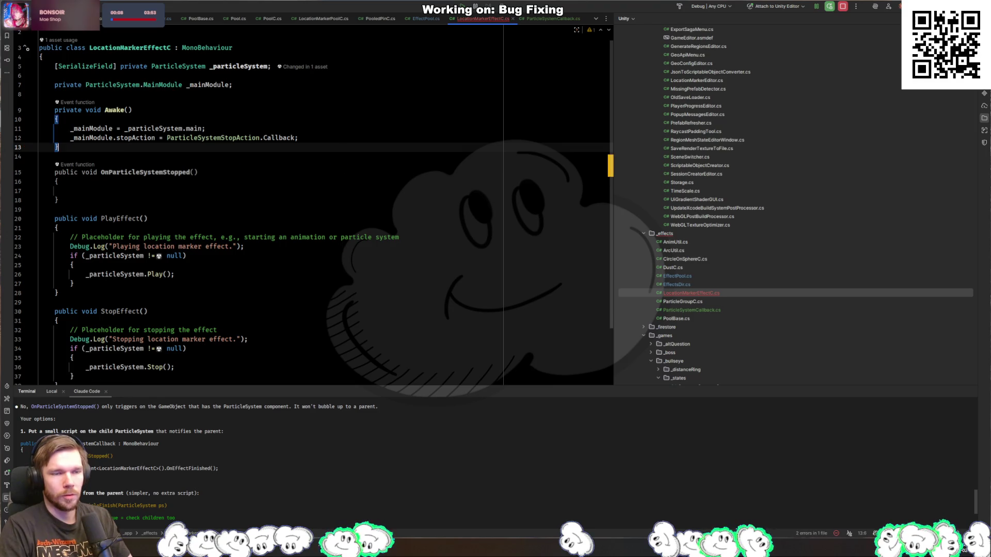
{"action": "key", "text": "Down"}
{"action": "key", "text": "Down"}
{"action": "key", "text": "Down"}
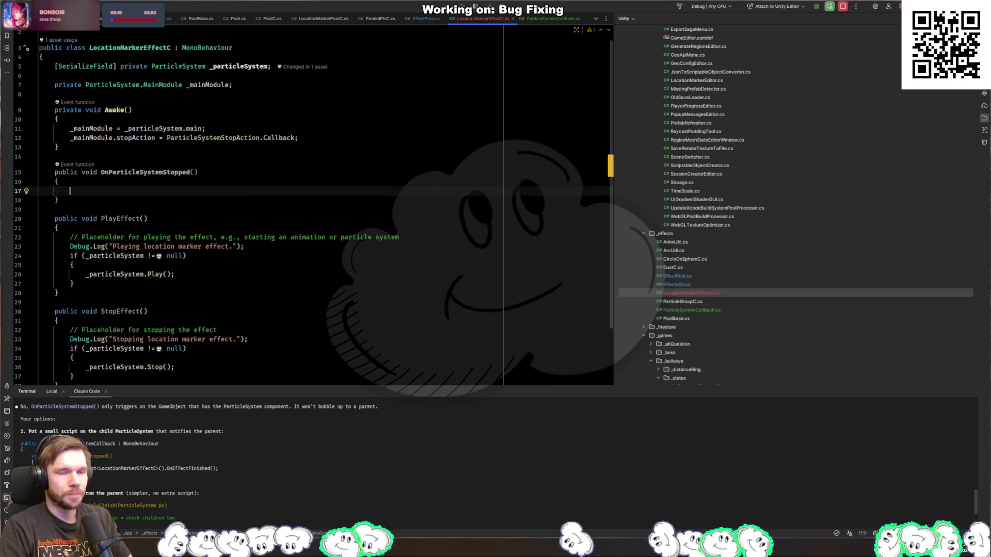
Fill OnParticleSystemStopped with StopEffect(); and gameObject.SetActive(false);
{"action": "type", "text": "g"}
{"action": "key", "text": "Return"}
{"action": "type", "text": "gam"}
{"action": "key", "text": "ctrl+BackSpace"}
{"action": "type", "text": "Stop"}
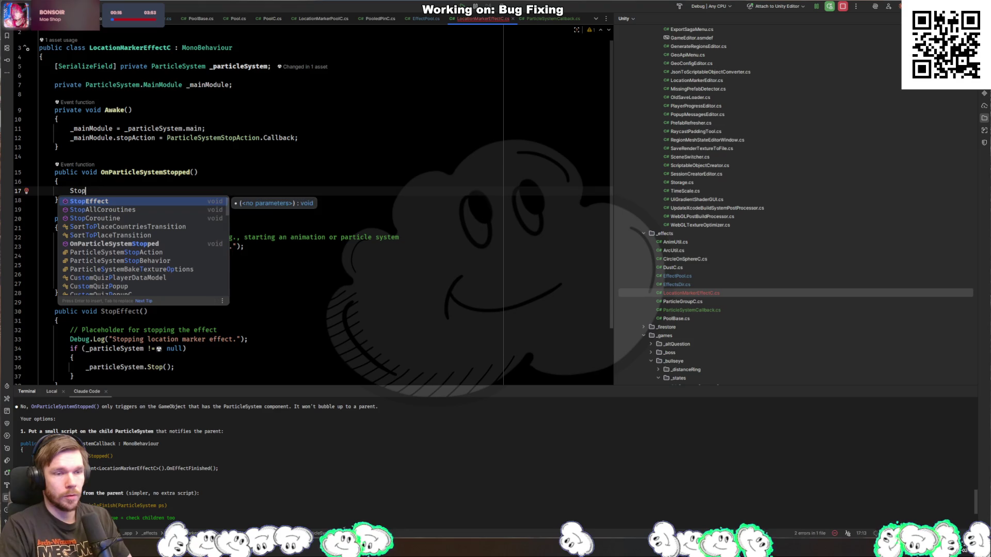
{"action": "key", "text": "Return"}
{"action": "type", "text": ";"}
{"action": "key", "text": "Return"}
{"action": "type", "text": "g"}
{"action": "key", "text": "Return"}
{"action": "type", "text": "."}
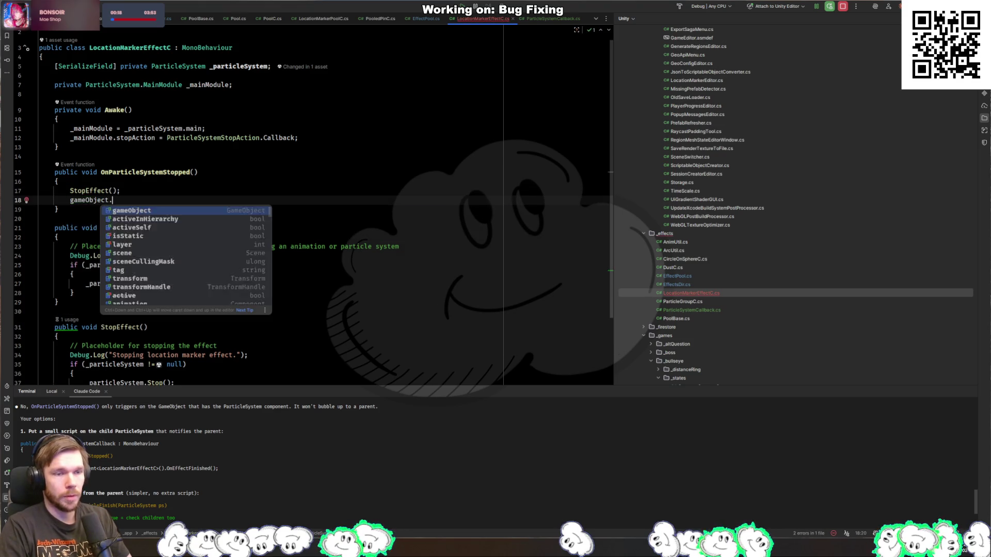
{"action": "type", "text": "SetActive();"}
{"action": "key", "text": "Return"}
{"action": "type", "text": "false);"}
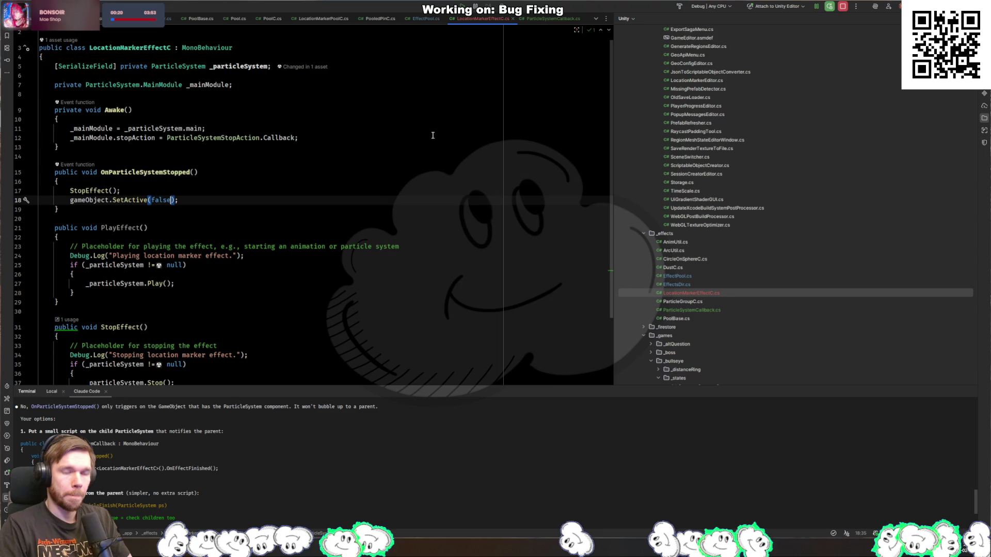
Review the PlayEffect if-block and look through the ParticleSystemCallback and EffectPool scripts
{"action": "left_click", "coordinate": [251, 289]}
{"action": "key", "text": "ctrl+Tab"}
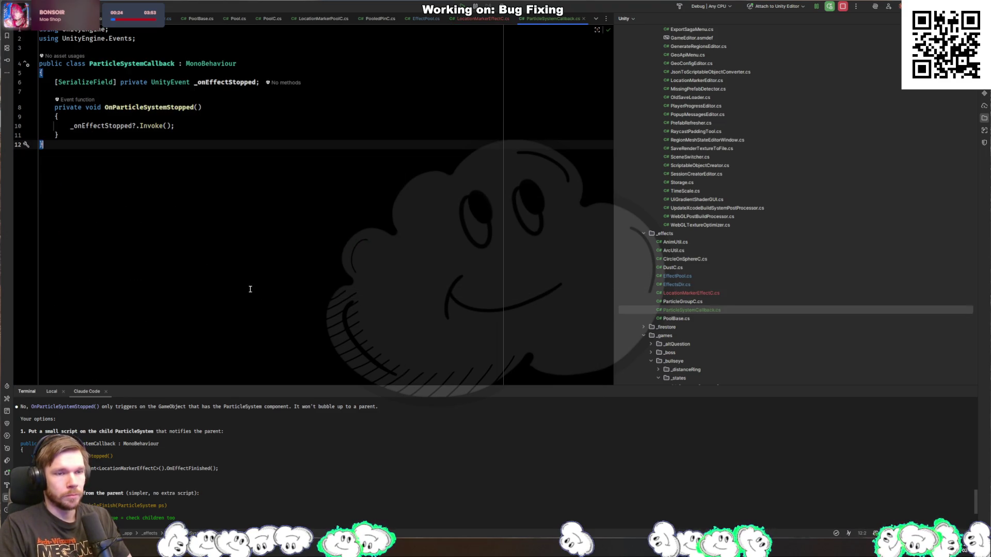
{"action": "key", "text": "ctrl+Tab"}
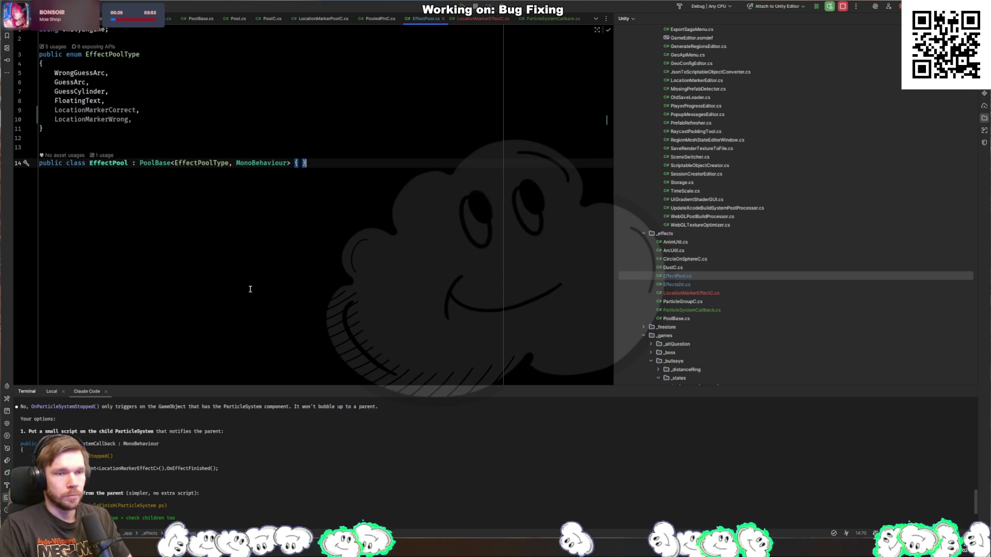
{"action": "key", "text": "ctrl+Tab"}
{"action": "key", "text": "ctrl+Tab"}
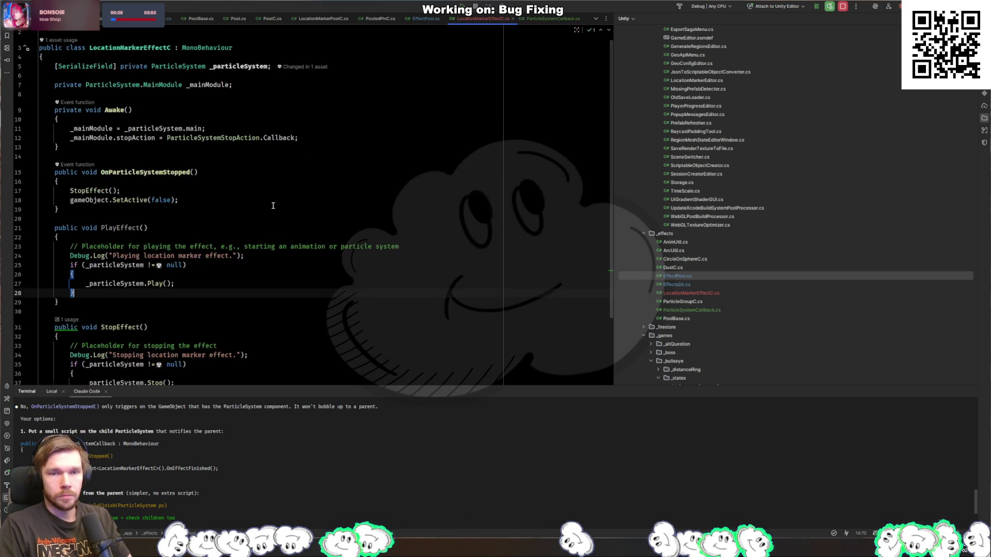
{"action": "key", "text": "alt+Tab"}
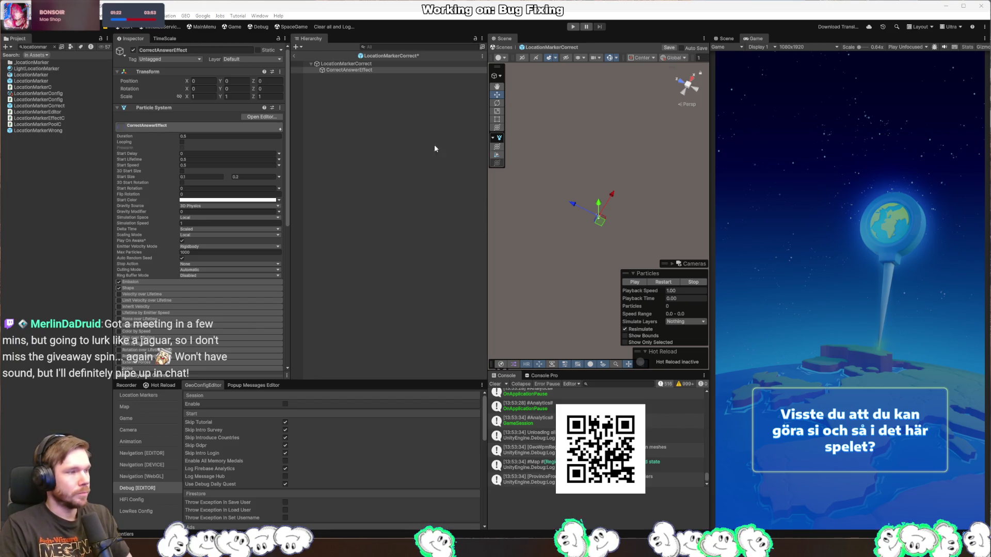
Point the stop event at LocationMarkerEffectC.OnParticleSystemStopped, save, and open LocationMarkerWrong
{"action": "scroll", "coordinate": [202, 264], "scroll_direction": "down", "scroll_amount": 8}
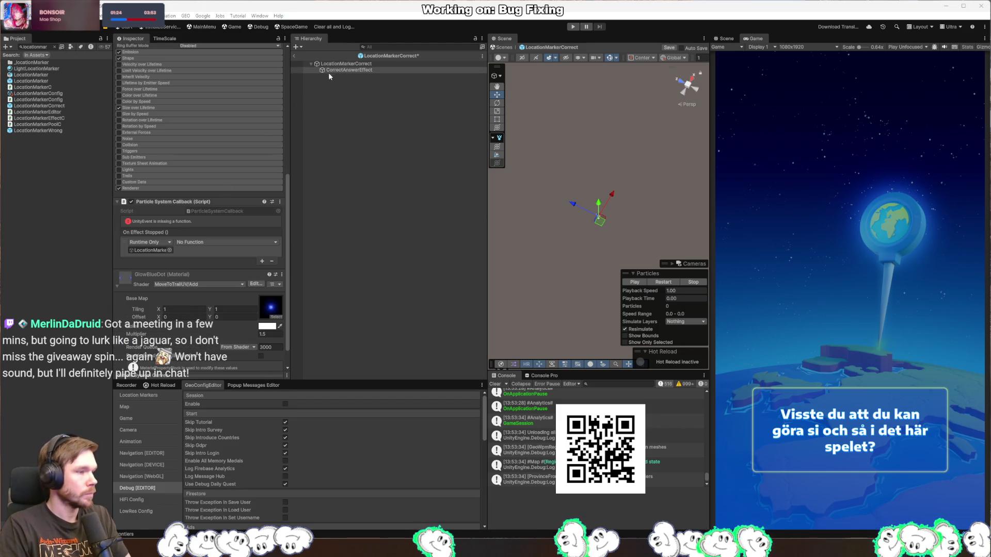
{"action": "left_click", "coordinate": [217, 242]}
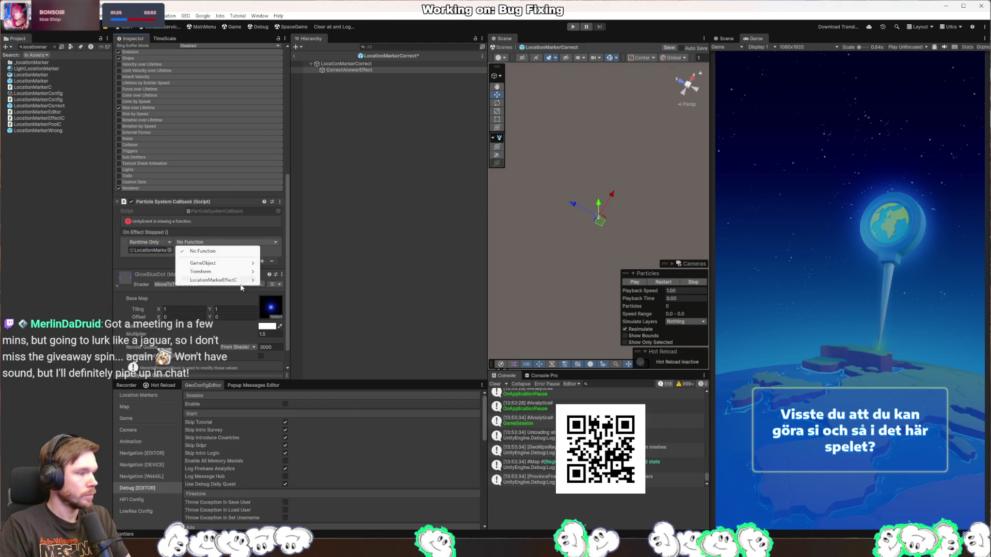
{"action": "mouse_move", "coordinate": [243, 281]}
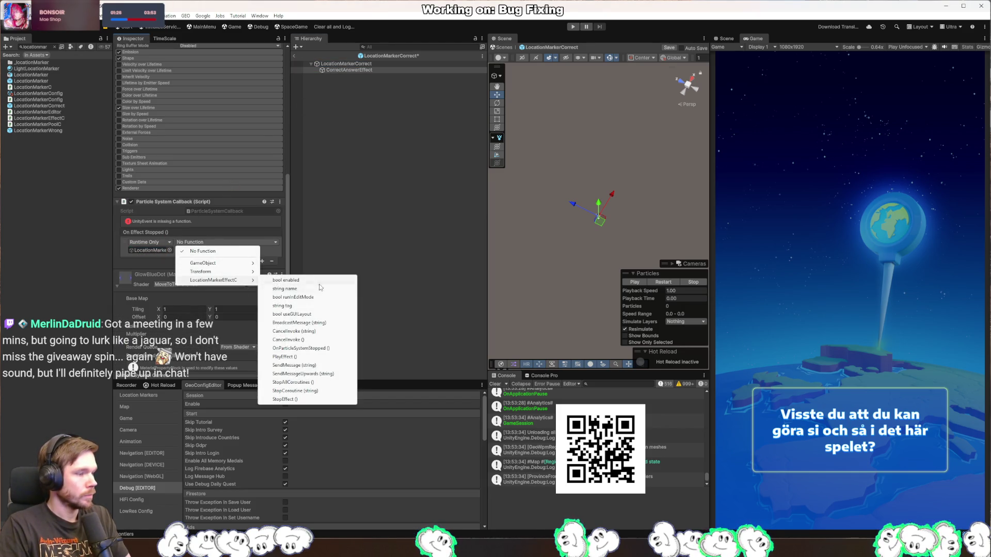
{"action": "left_click", "coordinate": [325, 349]}
{"action": "key", "text": "ctrl+s"}
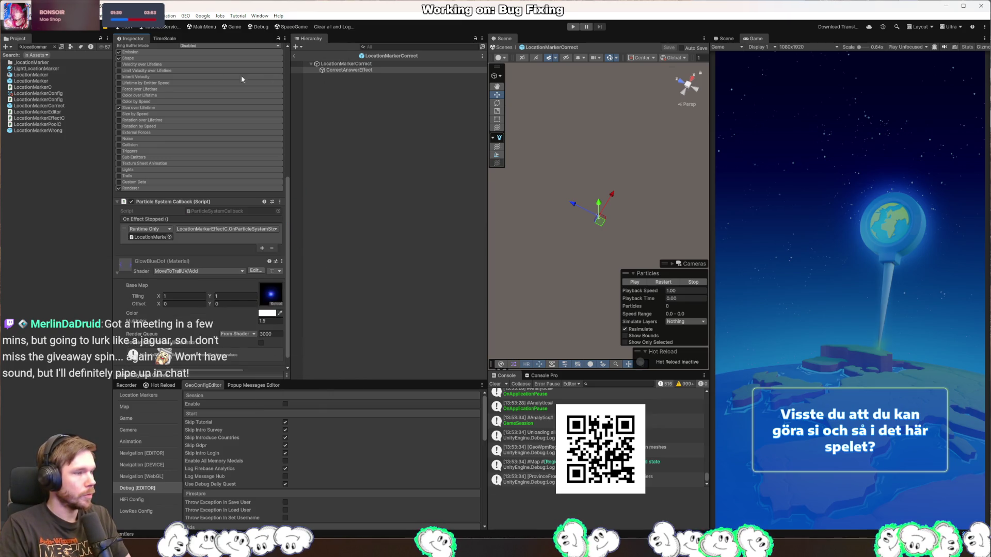
{"action": "double_click", "coordinate": [57, 131]}
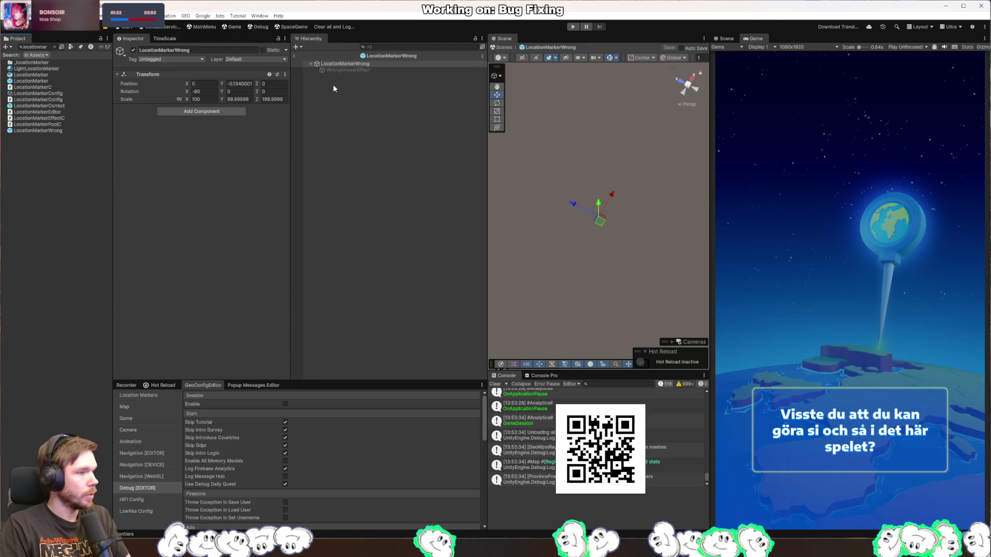
Add a Location Marker Effect C script to LocationMarkerWrong, with WrongAnswerEffect as its particle system
{"action": "left_click", "coordinate": [216, 112]}
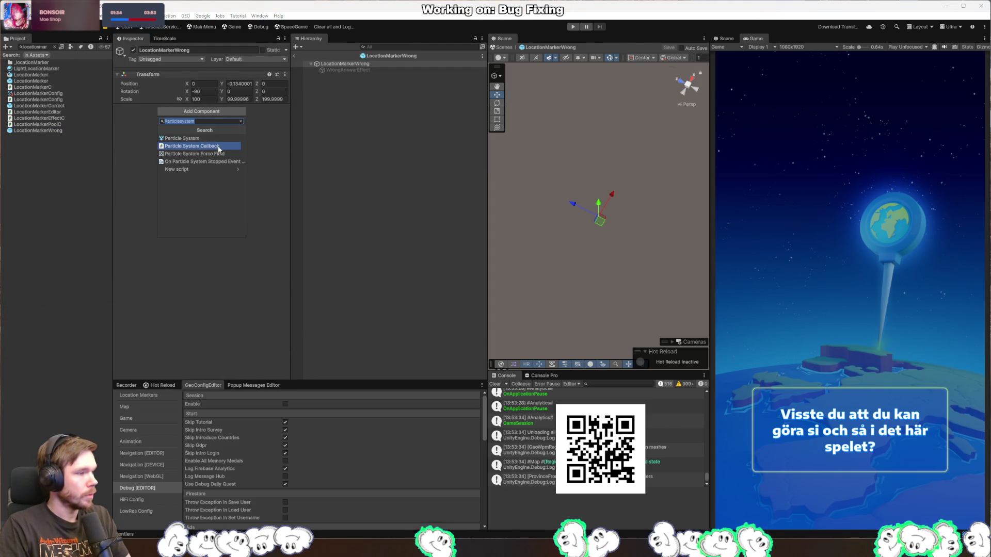
{"action": "type", "text": "particlesys"}
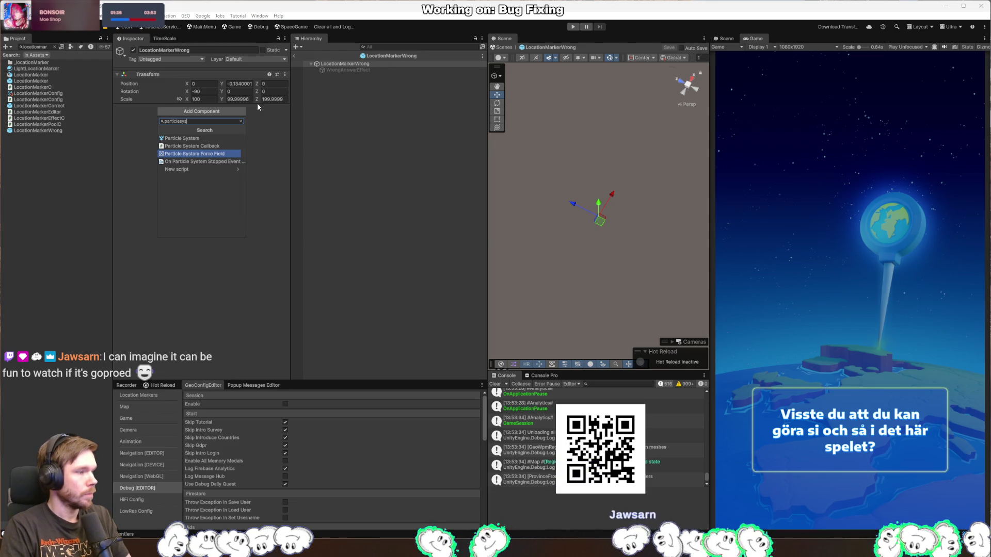
{"action": "key", "text": "ctrl+a"}
{"action": "key", "text": "BackSpace"}
{"action": "type", "text": "loc"}
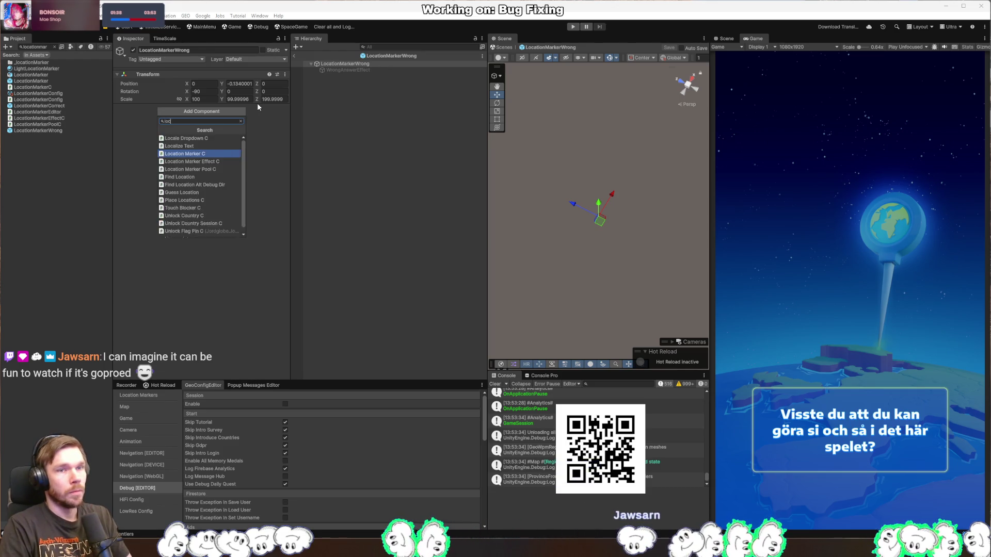
{"action": "type", "text": "ationm"}
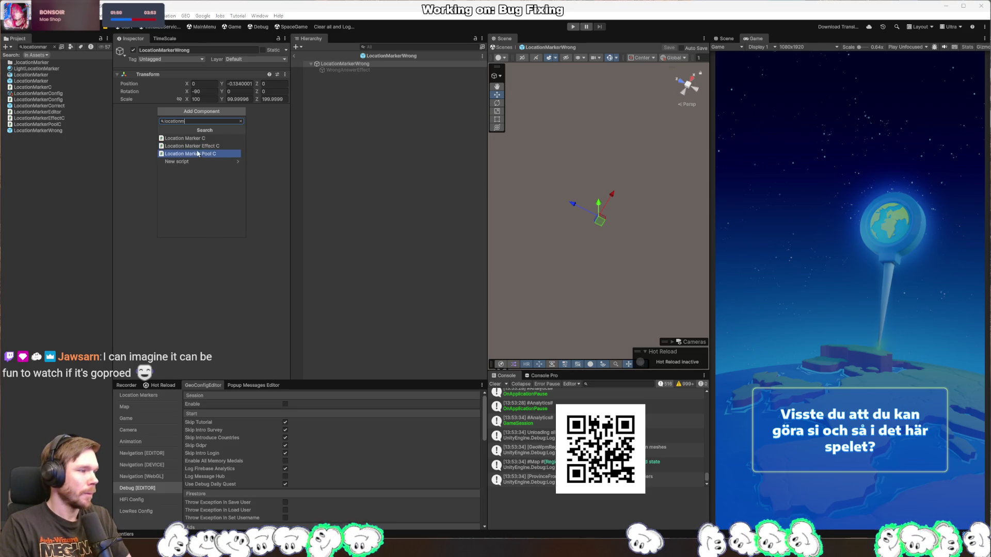
{"action": "left_click", "coordinate": [199, 146]}
{"action": "mouse_move", "coordinate": [342, 69]}
{"action": "left_mouse_down"}
{"action": "mouse_move", "coordinate": [354, 115]}
{"action": "mouse_move", "coordinate": [233, 124]}
{"action": "left_mouse_up"}
Turn off Play On Awake on WrongAnswerEffect and give it a Particle System Callback
{"action": "double_click", "coordinate": [227, 125]}
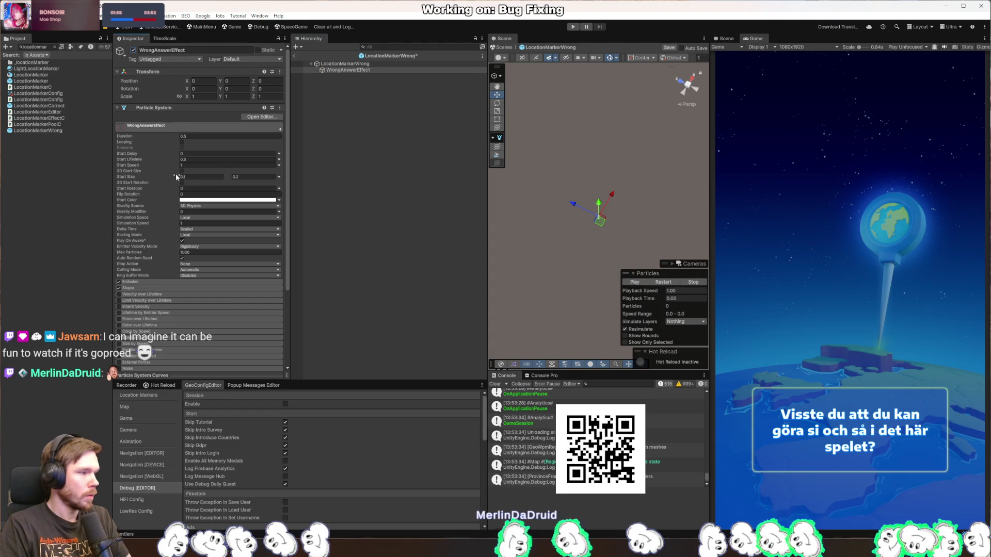
{"action": "left_click", "coordinate": [181, 240]}
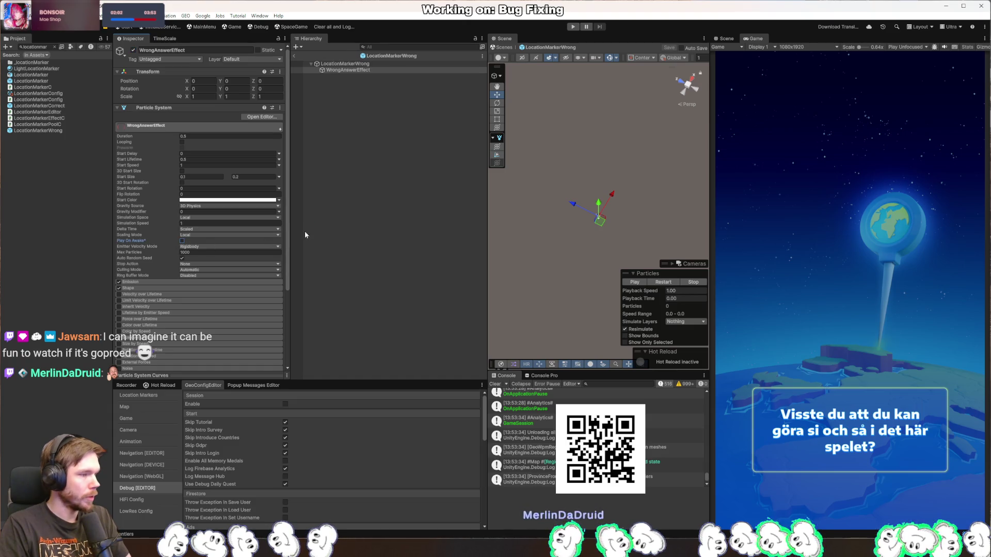
{"action": "scroll", "coordinate": [209, 285], "scroll_direction": "down", "scroll_amount": 5}
{"action": "left_click", "coordinate": [197, 363]}
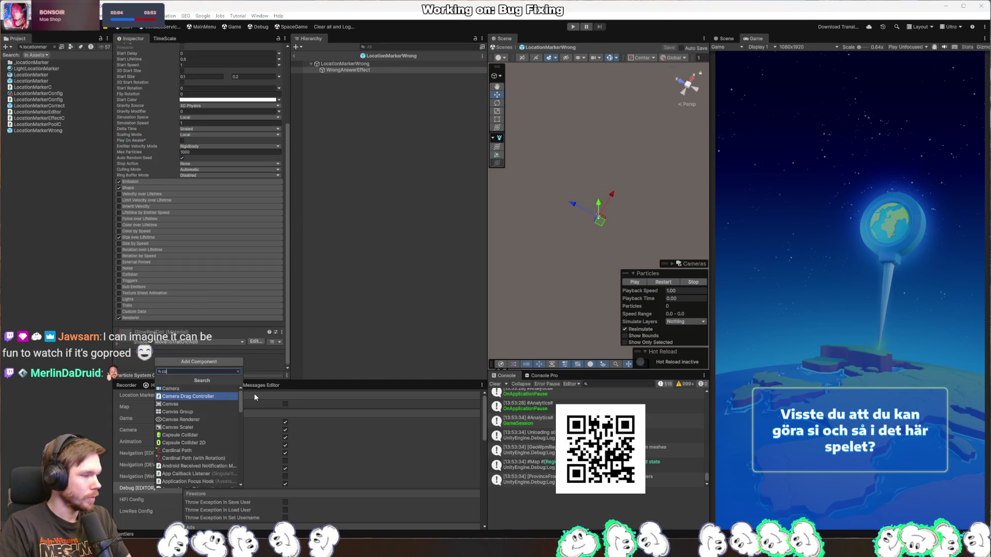
{"action": "type", "text": "particlecall"}
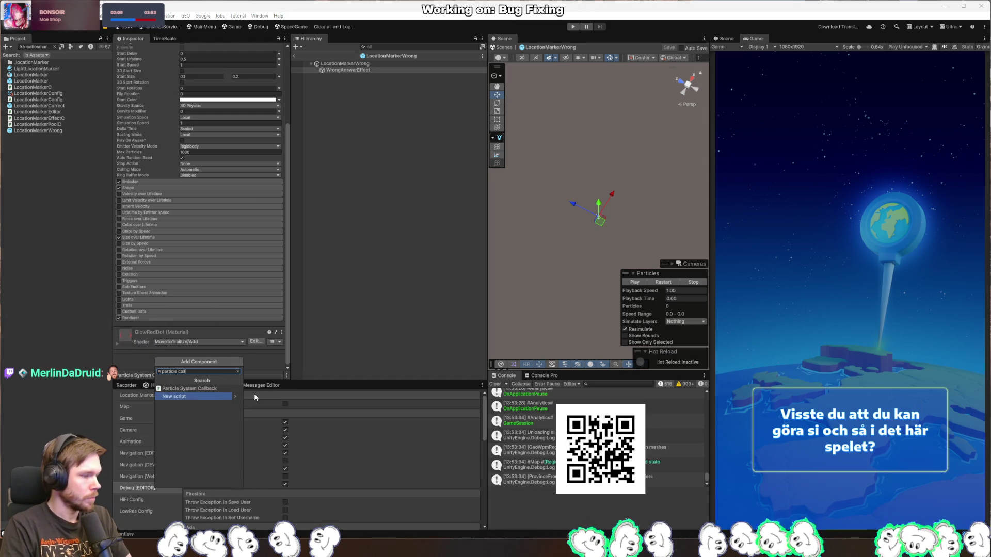
{"action": "key", "text": "Return"}
Wire On Effect Stopped to LocationMarkerWrong's OnParticleSystemStopped and save the prefab
{"action": "scroll", "coordinate": [281, 281], "scroll_direction": "down", "scroll_amount": 3}
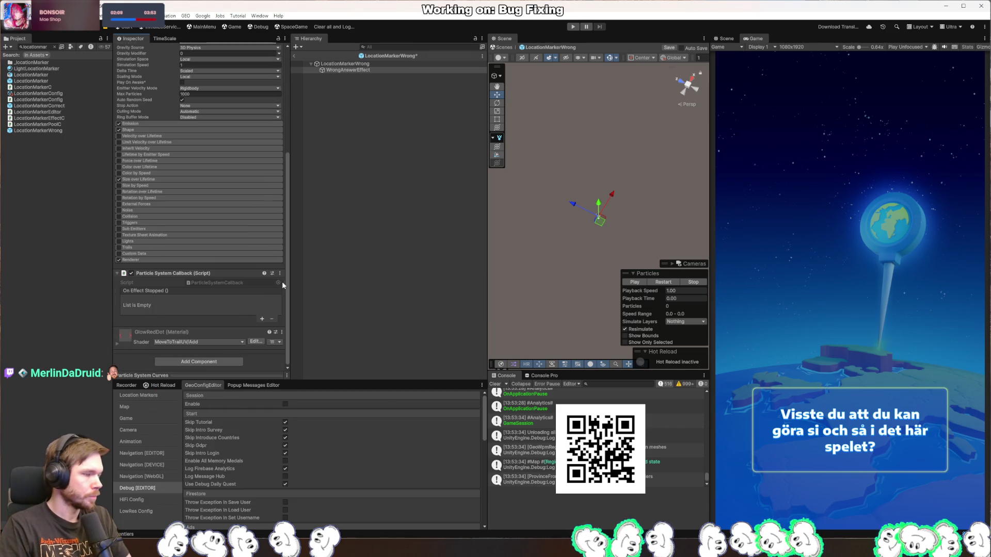
{"action": "left_click", "coordinate": [261, 320]}
{"action": "left_click_drag", "start_coordinate": [351, 64], "coordinate": [150, 308]}
{"action": "left_click", "coordinate": [204, 313]}
{"action": "mouse_move", "coordinate": [235, 352]}
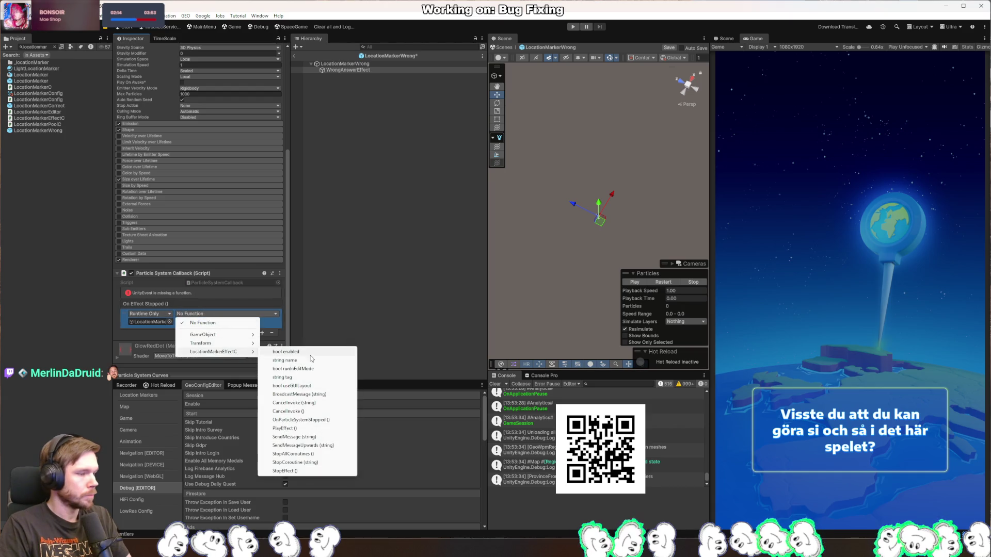
{"action": "left_click", "coordinate": [325, 422]}
{"action": "key", "text": "ctrl+s"}
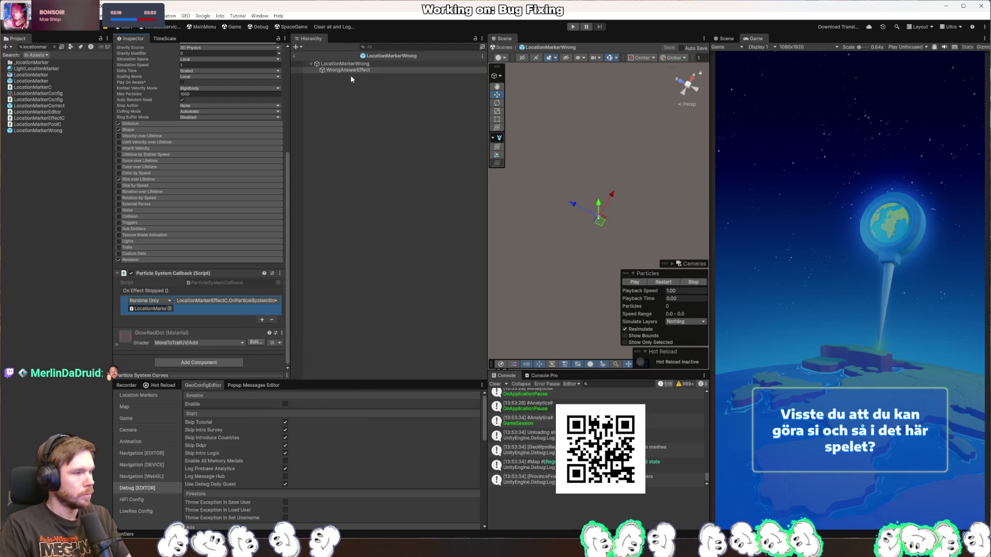
{"action": "left_click", "coordinate": [345, 64]}
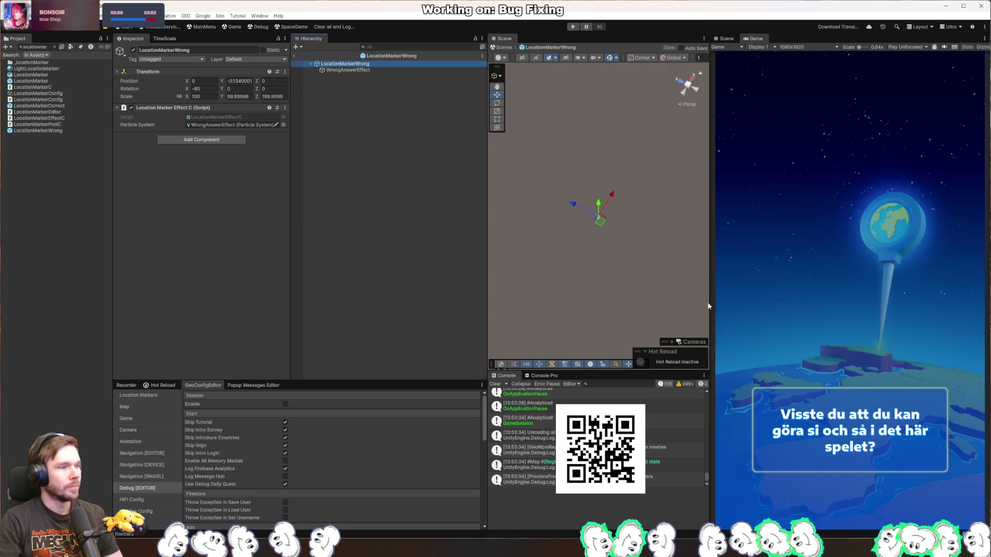
Play the WrongAnswerEffect particle preview three times, then deselect and open LocationMarkerCorrect
{"action": "left_click", "coordinate": [361, 70]}
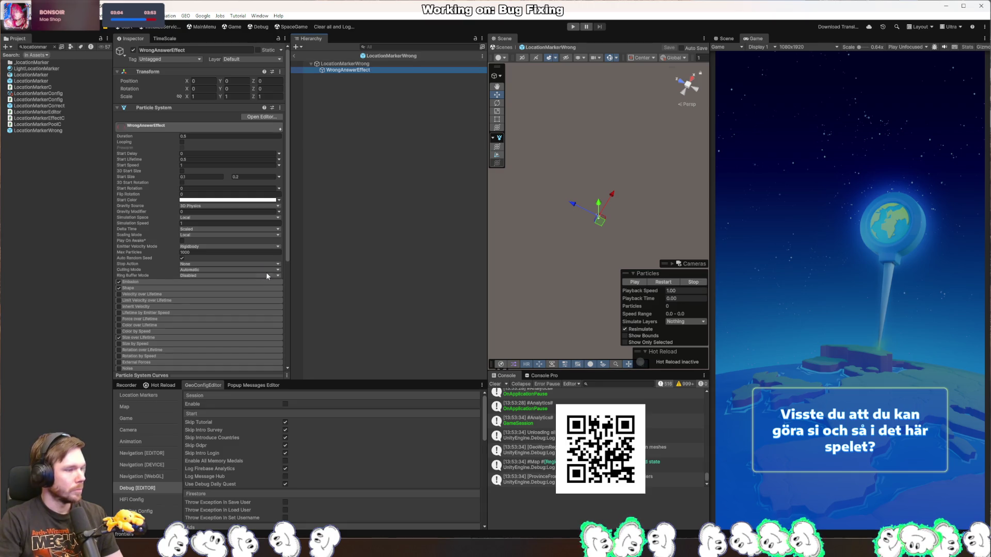
{"action": "left_click", "coordinate": [635, 283]}
{"action": "left_click", "coordinate": [636, 283]}
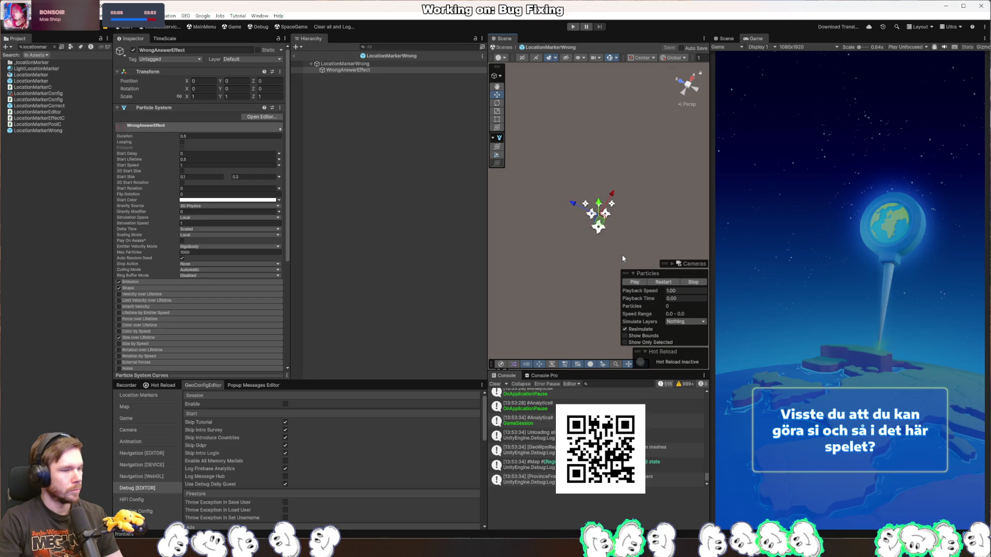
{"action": "left_click", "coordinate": [637, 283]}
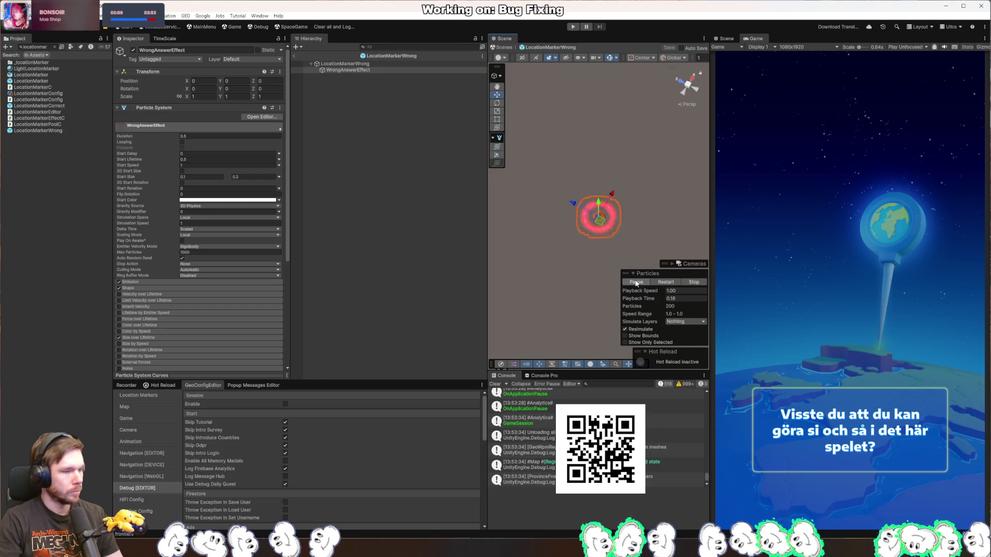
{"action": "left_click", "coordinate": [391, 105]}
{"action": "double_click", "coordinate": [42, 106]}
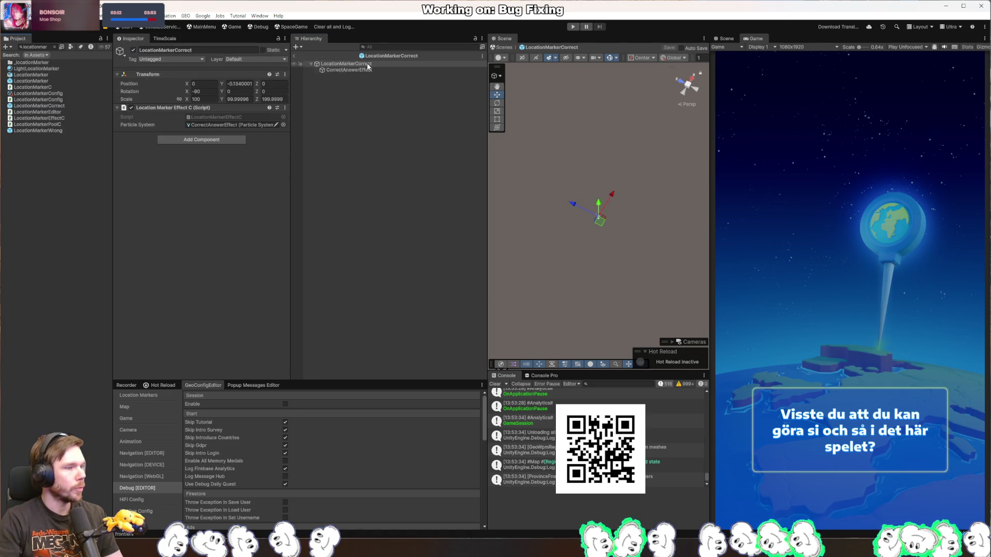
Turn off Play On Awake on CorrectAnswerEffect and play its particle preview
{"action": "left_click", "coordinate": [354, 70]}
{"action": "left_click", "coordinate": [181, 241]}
{"action": "left_click", "coordinate": [634, 282]}
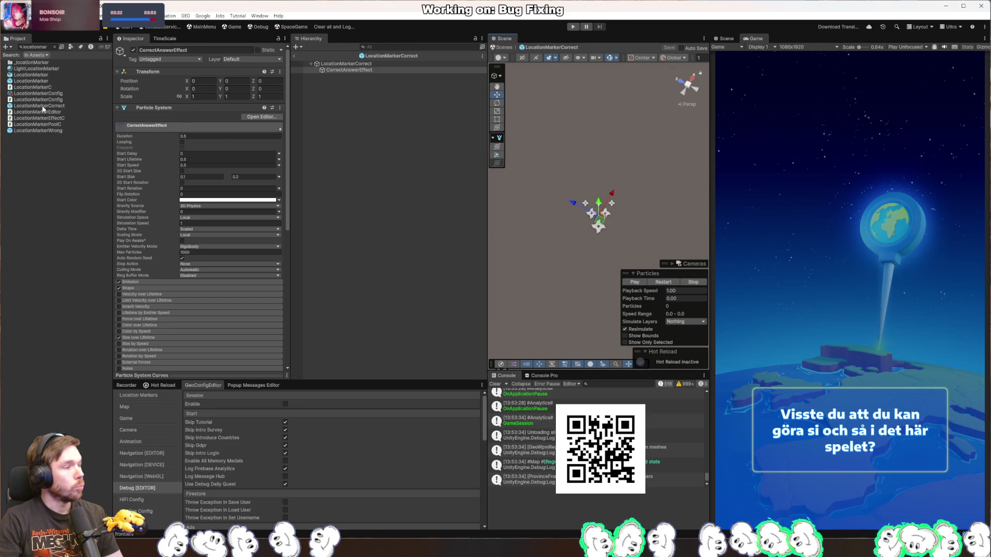
Search the project for 'ef' and open the Effects prefab
{"action": "left_click", "coordinate": [43, 47]}
{"action": "type", "text": "effec"}
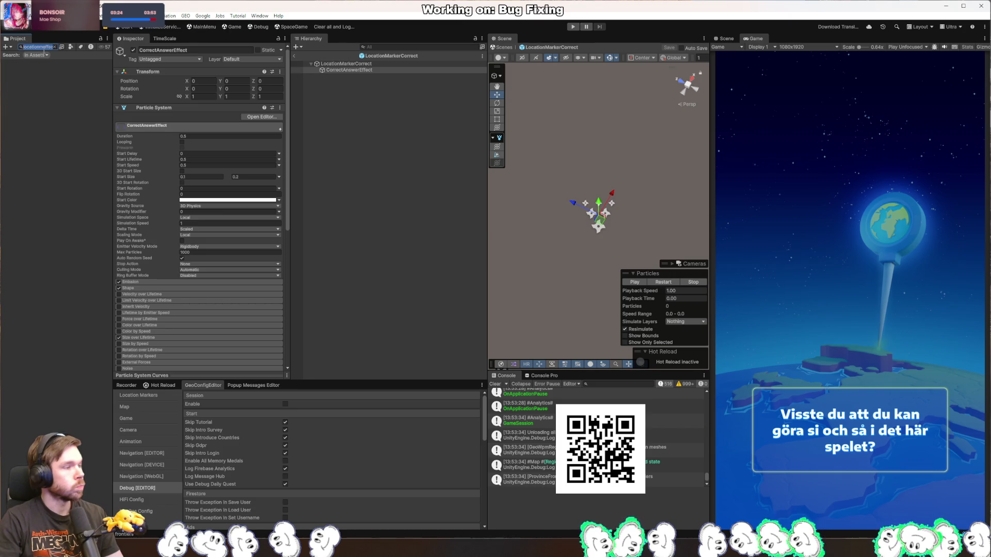
{"action": "double_click", "coordinate": [31, 105]}
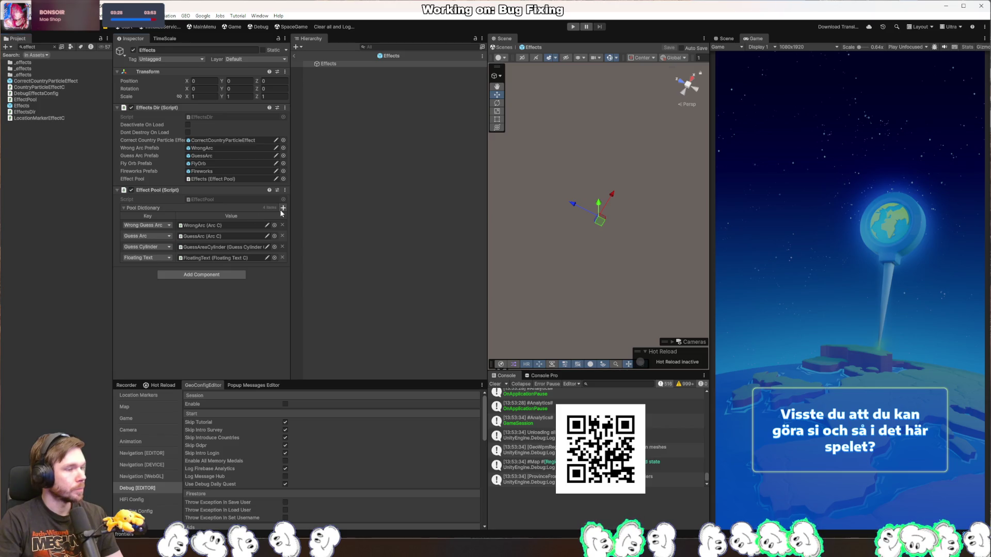
Add a Location Marker Correct pool entry with the LocationMarkerCorrect prefab as its value
{"action": "left_click", "coordinate": [283, 208]}
{"action": "left_click", "coordinate": [47, 45]}
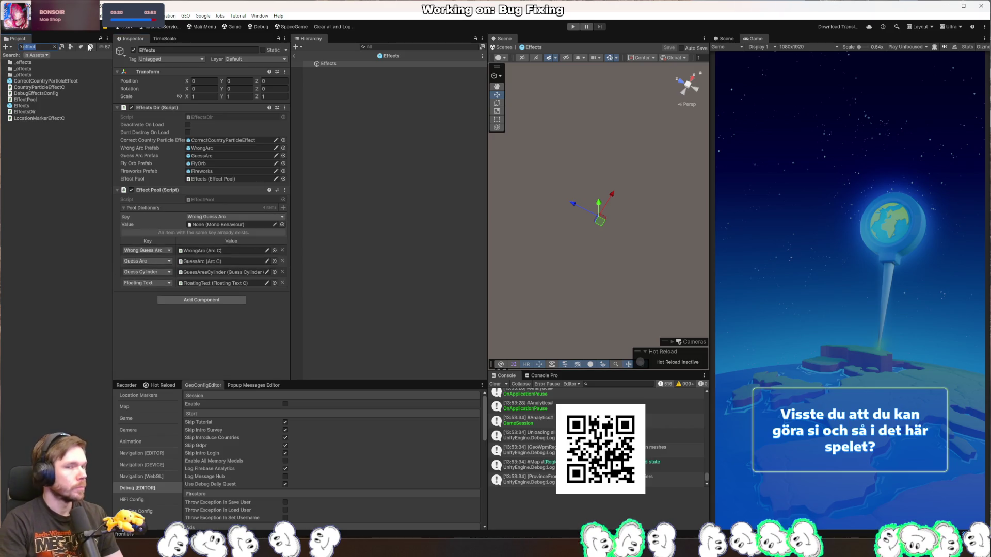
{"action": "type", "text": "locationmark"}
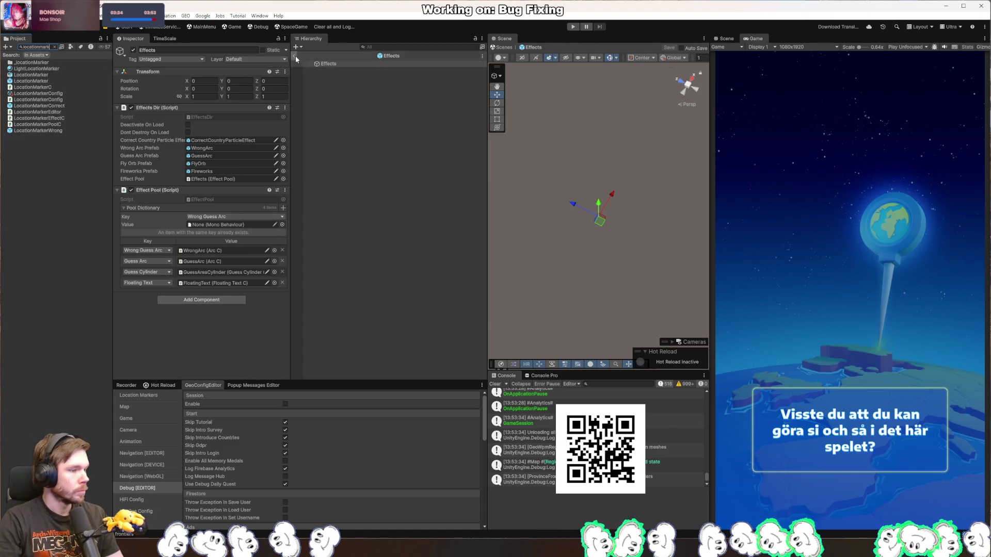
{"action": "left_click", "coordinate": [243, 217]}
{"action": "left_click", "coordinate": [245, 268]}
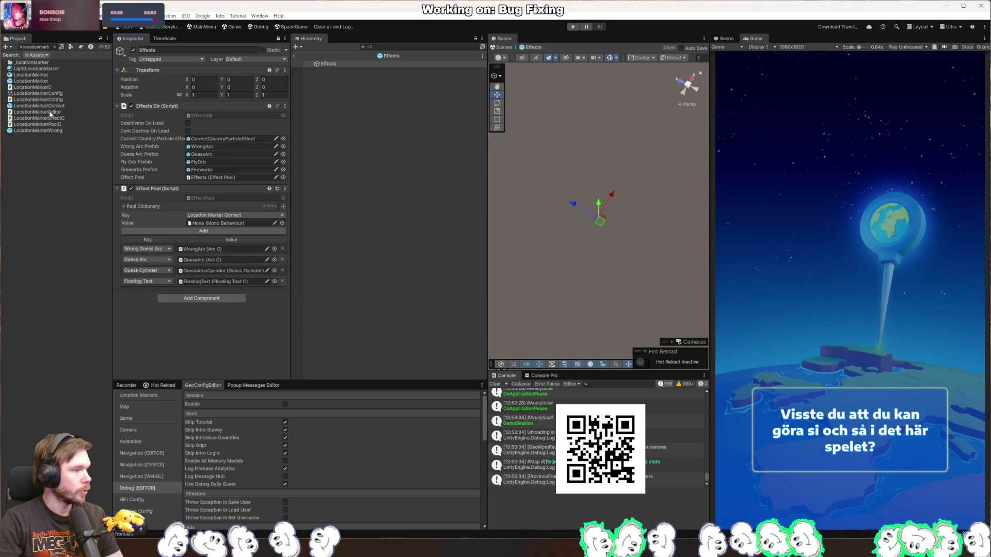
{"action": "left_click_drag", "start_coordinate": [136, 166], "coordinate": [227, 223]}
{"action": "left_click", "coordinate": [222, 231]}
Add a Location Marker Wrong pool entry with the LocationMarkerWrong prefab as its value
{"action": "left_click", "coordinate": [239, 215]}
{"action": "left_click", "coordinate": [228, 268]}
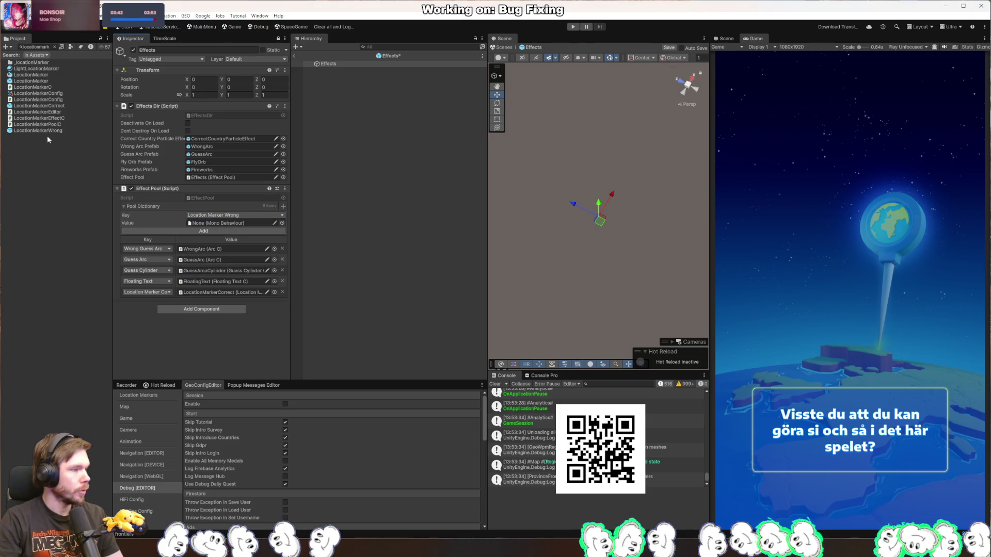
{"action": "left_click_drag", "start_coordinate": [215, 215], "coordinate": [227, 223]}
{"action": "left_click", "coordinate": [203, 230]}
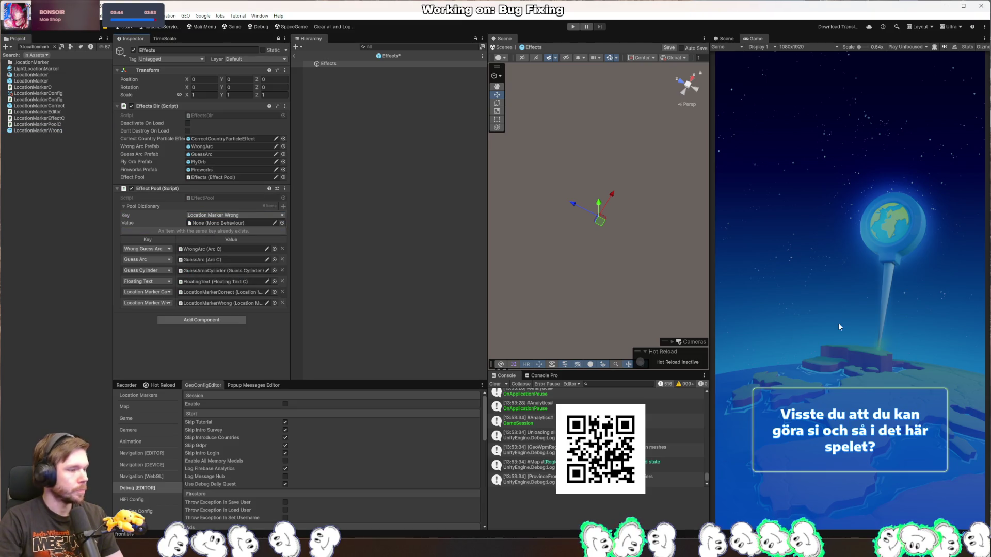
{"action": "key", "text": "alt+Tab"}
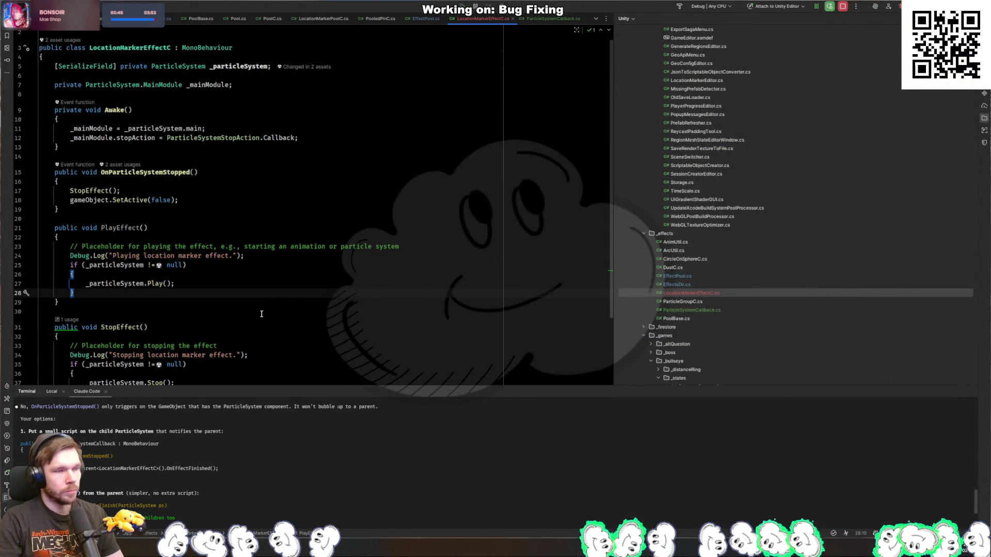
Insert EffectsDir.Instance.GetCountryParticleEffect() into ShowWrong and jump to its declaration in EffectsDir.cs
{"action": "key", "text": "alt+Tab"}
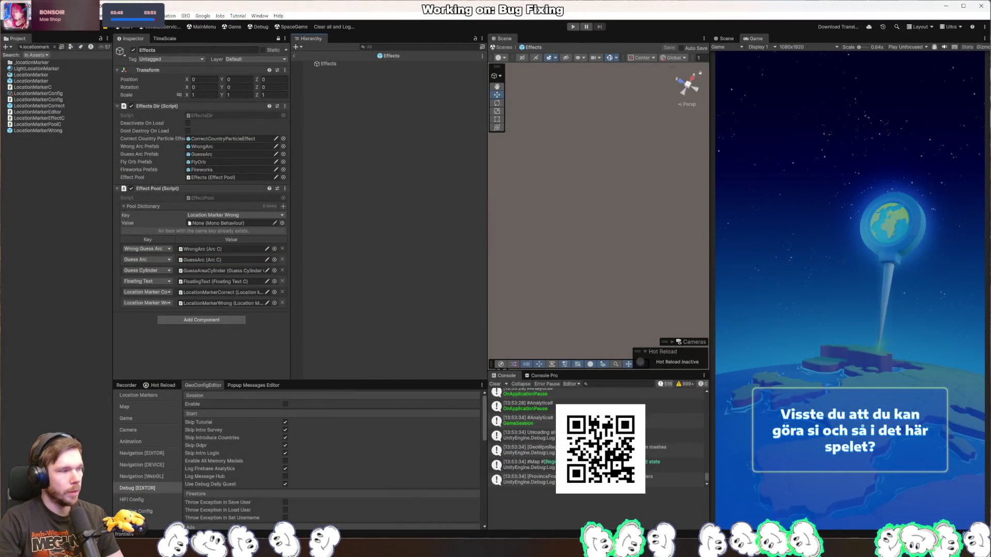
{"action": "key", "text": "alt+Tab"}
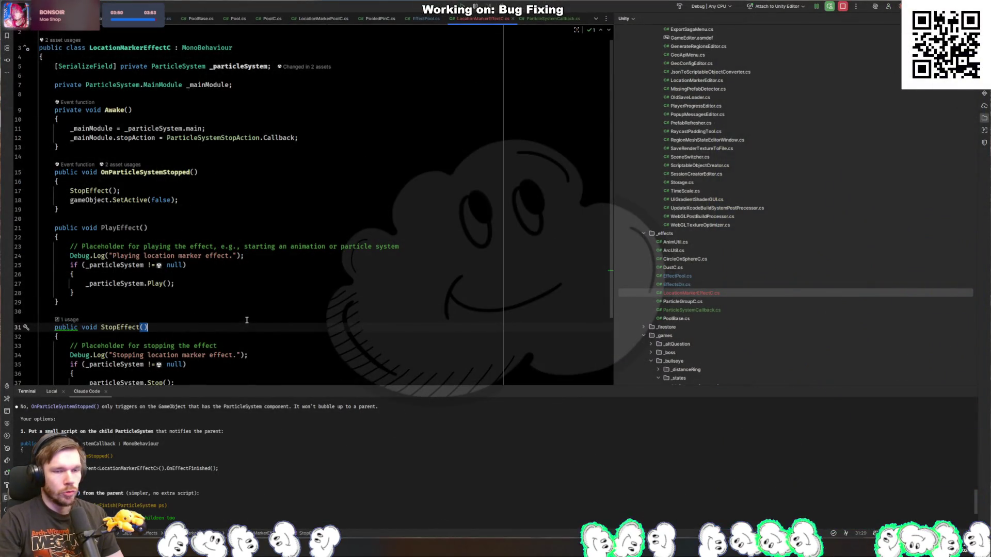
{"action": "key", "text": "ctrl+Tab"}
{"action": "key", "text": "ctrl+Tab"}
{"action": "key", "text": "ctrl+Tab"}
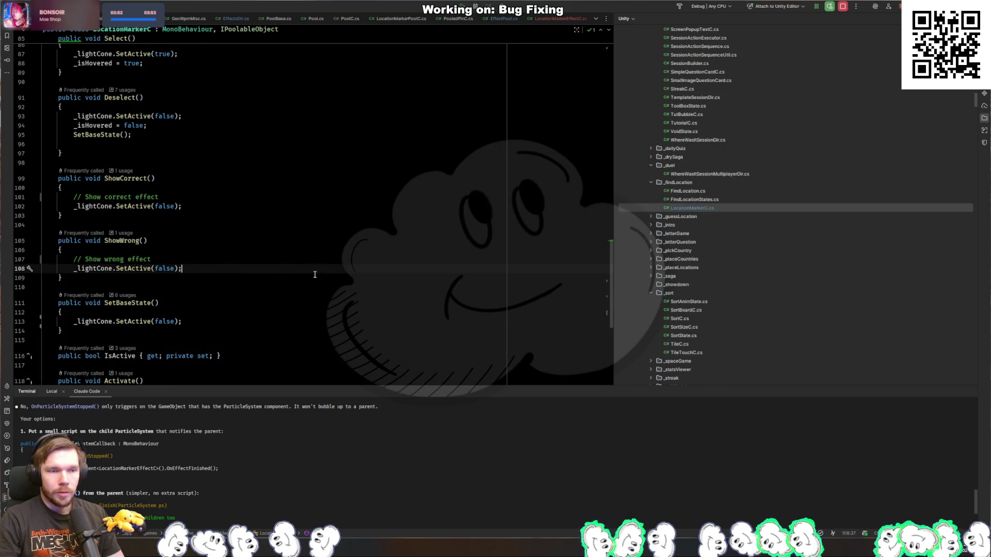
{"action": "key", "text": "Return"}
{"action": "type", "text": "_"}
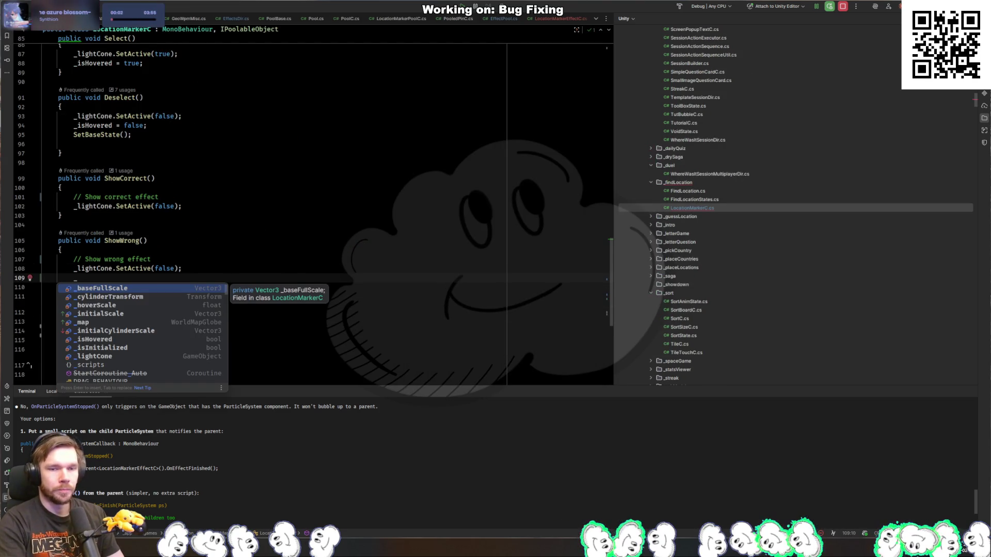
{"action": "key", "text": "BackSpace"}
{"action": "type", "text": "EffectsDir."}
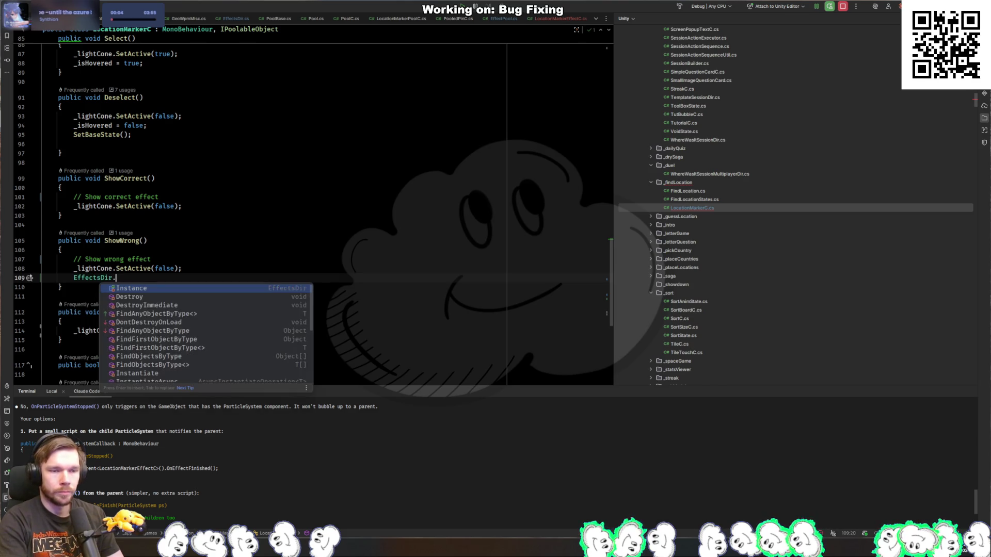
{"action": "key", "text": "Return"}
{"action": "type", "text": "."}
{"action": "type", "text": "Effe"}
{"action": "key", "text": "Return"}
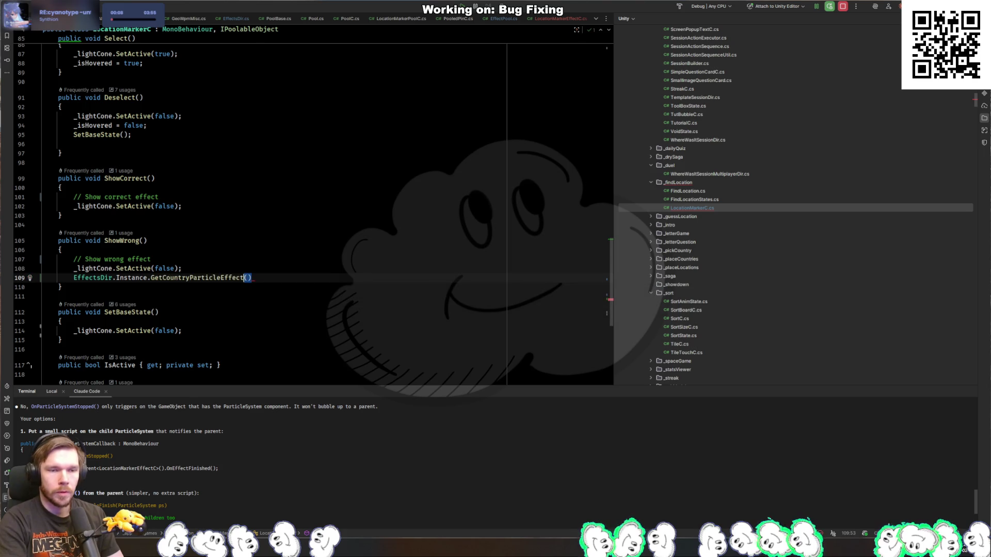
{"action": "key", "text": "ctrl+b"}
{"action": "scroll", "coordinate": [244, 199], "scroll_direction": "up", "scroll_amount": 3}
Add a GetLocationMarkerCorrectEffect getter returning LocationMarkerEffectC from the LocationMarkerCorrect pool
{"action": "left_click", "coordinate": [231, 258]}
{"action": "key", "text": "Return"}
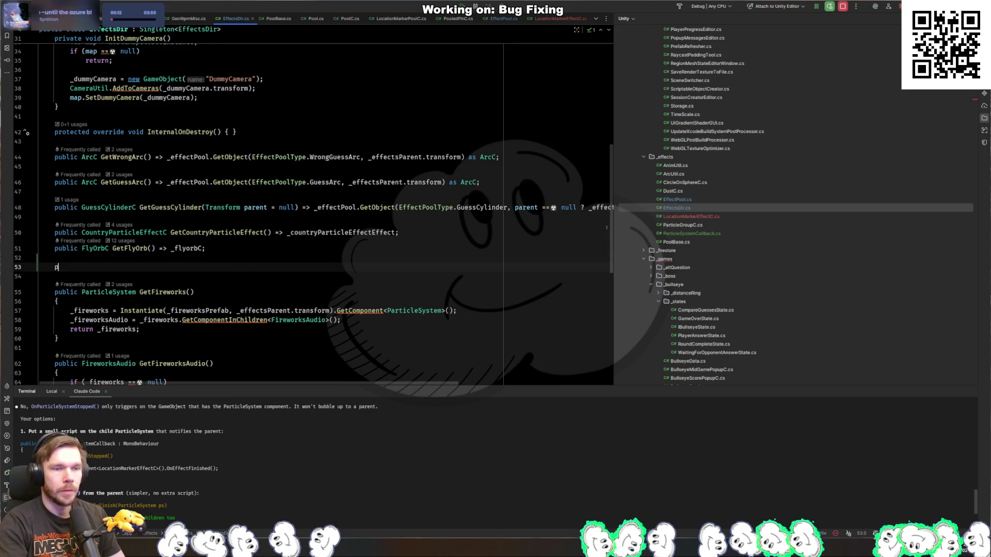
{"action": "type", "text": "public LocationMarker"}
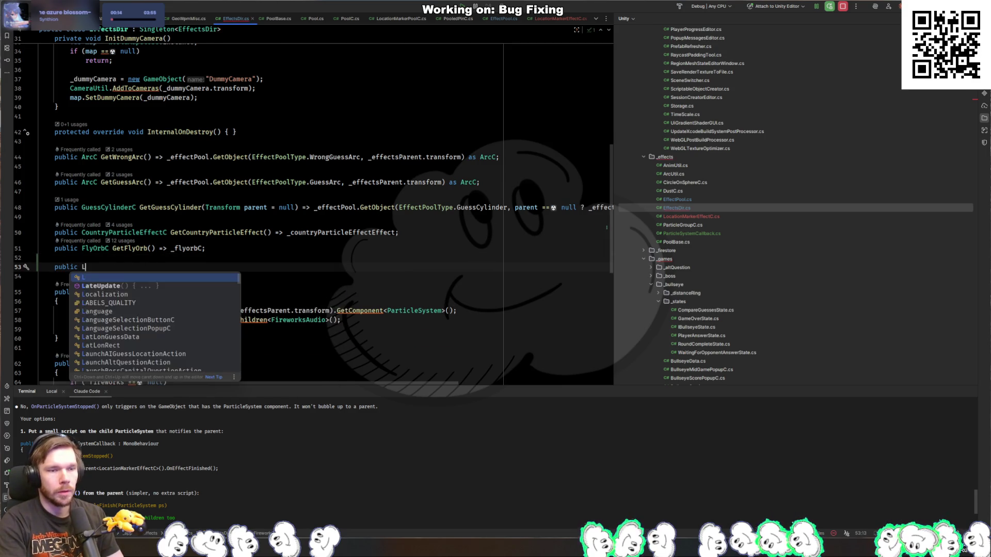
{"action": "key", "text": "Down"}
{"action": "key", "text": "Down"}
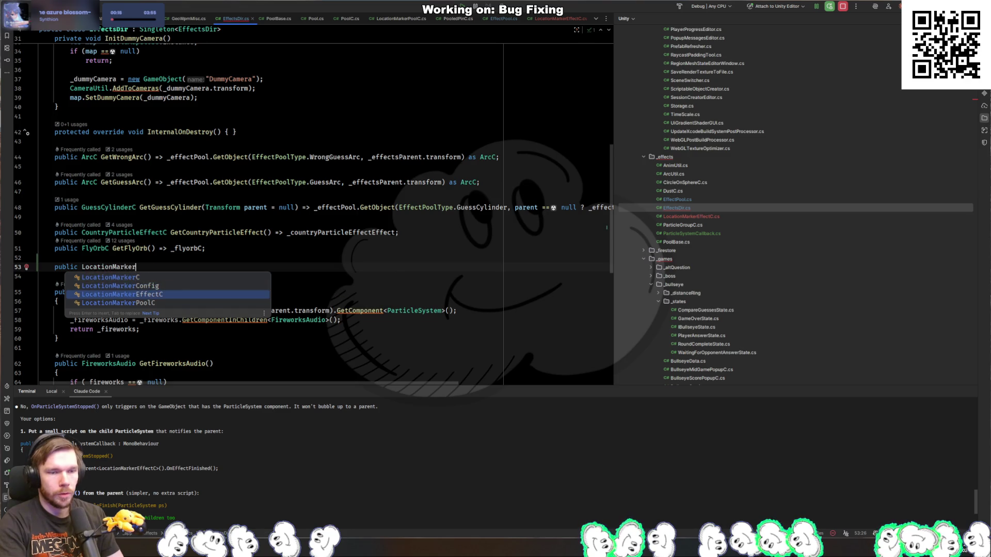
{"action": "key", "text": "Return"}
{"action": "type", "text": "GetLocationMarke"}
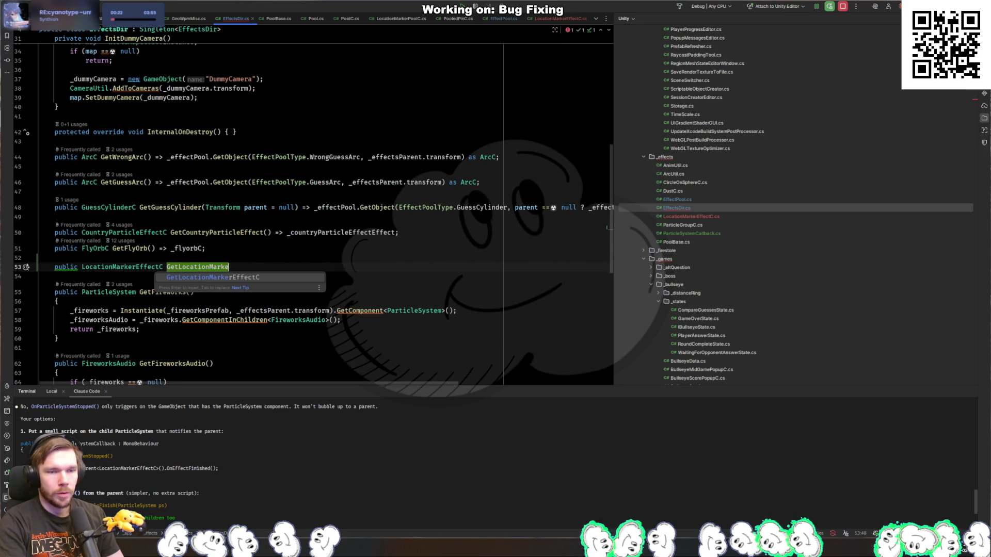
{"action": "type", "text": "rCorrect"}
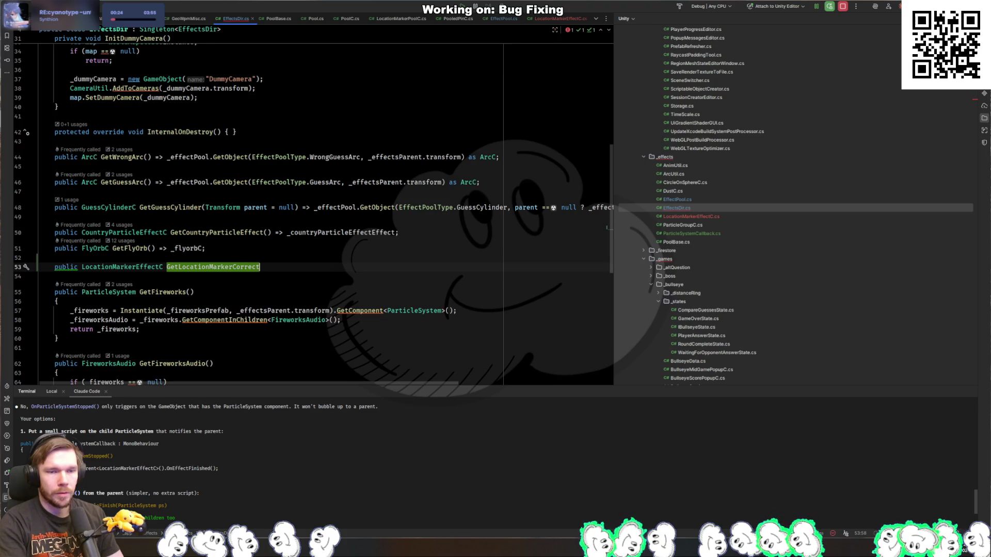
{"action": "key", "text": "Tab"}
{"action": "key", "text": "ctrl+Left"}
{"action": "key", "text": "ctrl+Left"}
{"action": "key", "text": "ctrl+Left"}
{"action": "key", "text": "ctrl+BackSpace"}
{"action": "type", "text": "LocationMarker"}
{"action": "key", "text": "Return"}
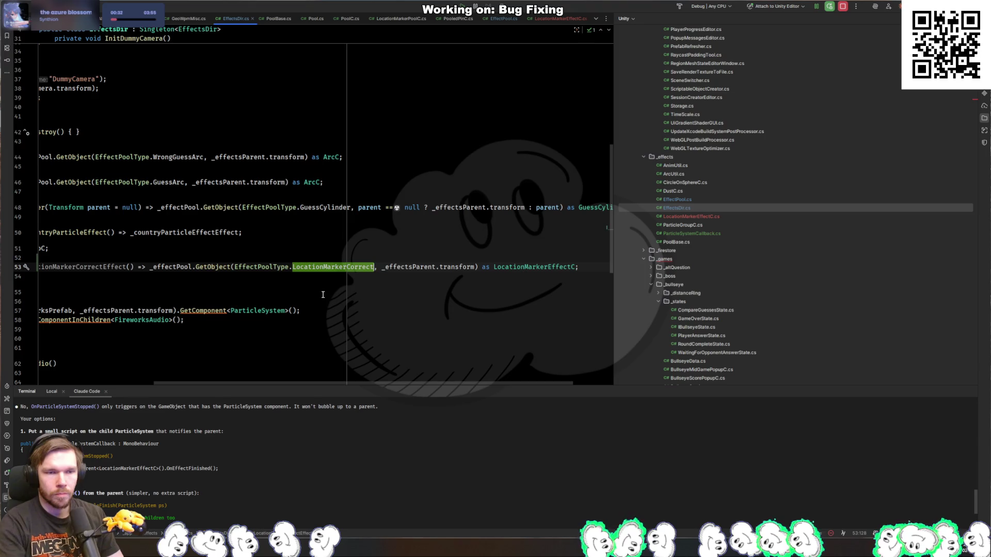
{"action": "left_click", "coordinate": [215, 269]}
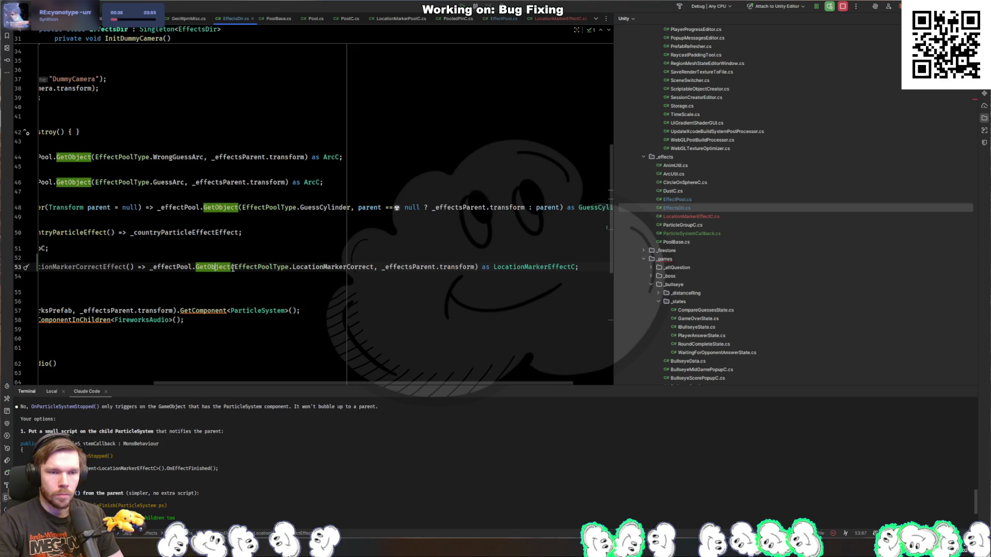
{"action": "left_click", "coordinate": [233, 269]}
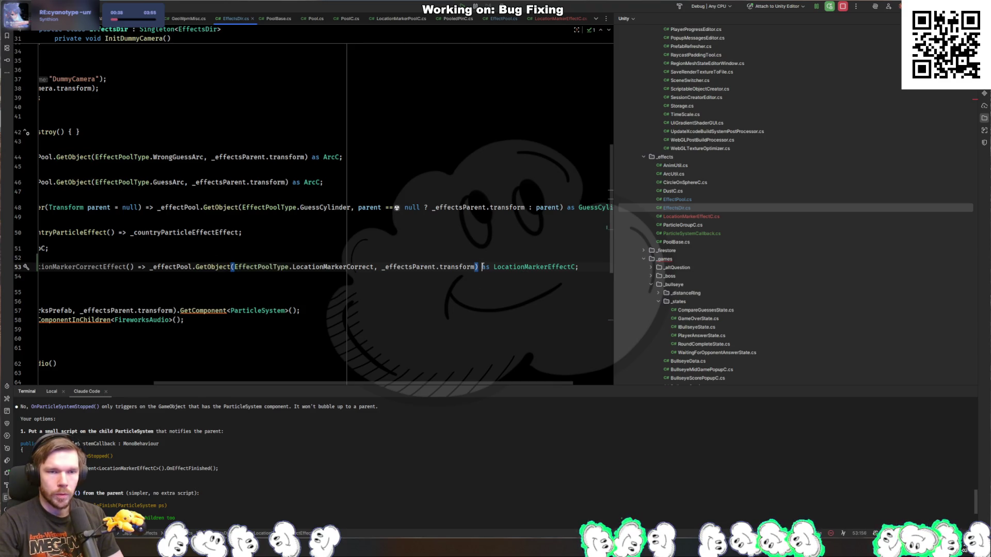
Duplicate that getter as GetLocationMarkerWrongEffect, using the LocationMarkerWrong pool
{"action": "left_click", "coordinate": [423, 292]}
{"action": "left_click_drag", "start_coordinate": [330, 384], "coordinate": [183, 385]}
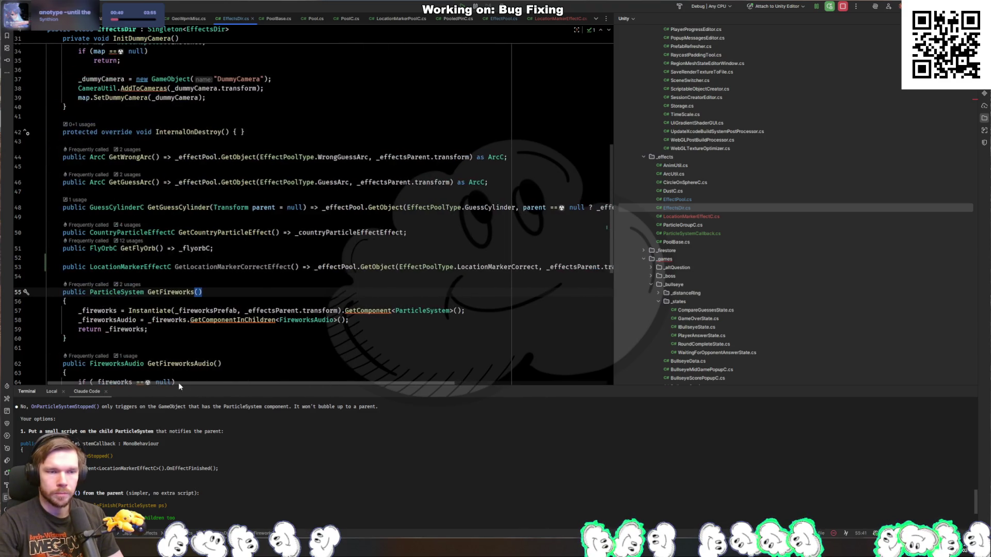
{"action": "left_click", "coordinate": [233, 270]}
{"action": "left_click", "coordinate": [289, 277]}
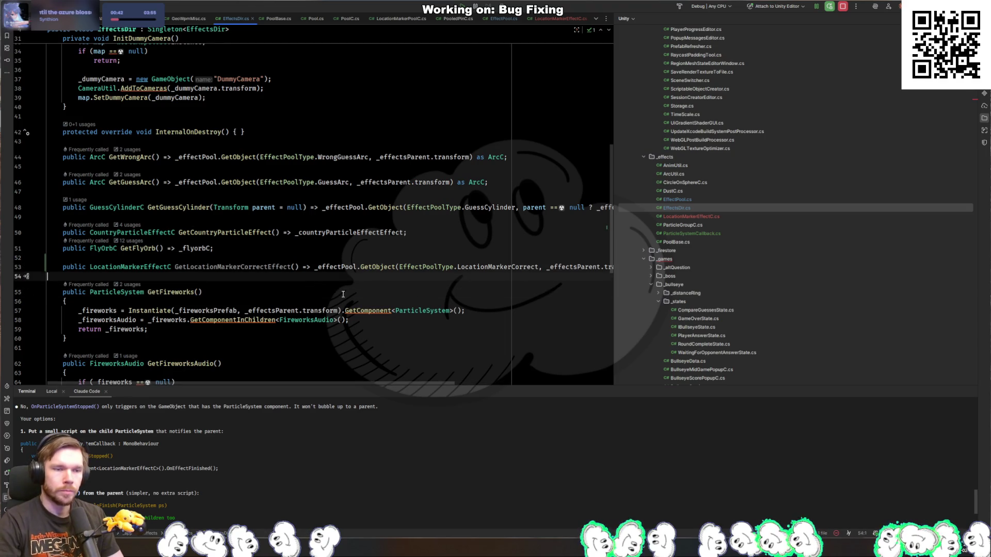
{"action": "key", "text": "Return"}
{"action": "key", "text": "Return"}
{"action": "key", "text": "Up"}
{"action": "key", "text": "Up"}
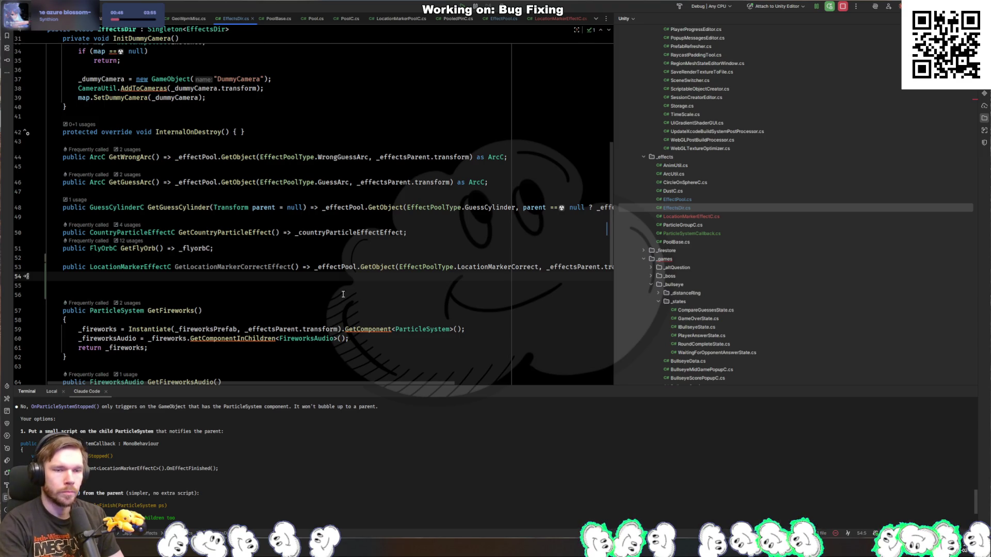
{"action": "key", "text": "Up"}
{"action": "key", "text": "ctrl+d"}
{"action": "key", "text": "ctrl+w"}
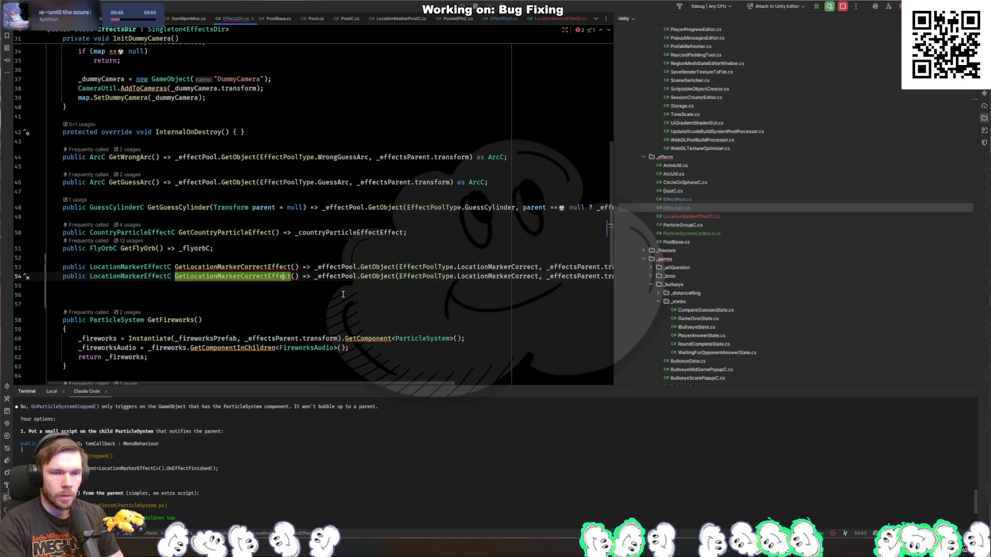
{"action": "key", "text": "BackSpace"}
{"action": "key", "text": "BackSpace"}
{"action": "key", "text": "BackSpace"}
{"action": "type", "text": "Wrong"}
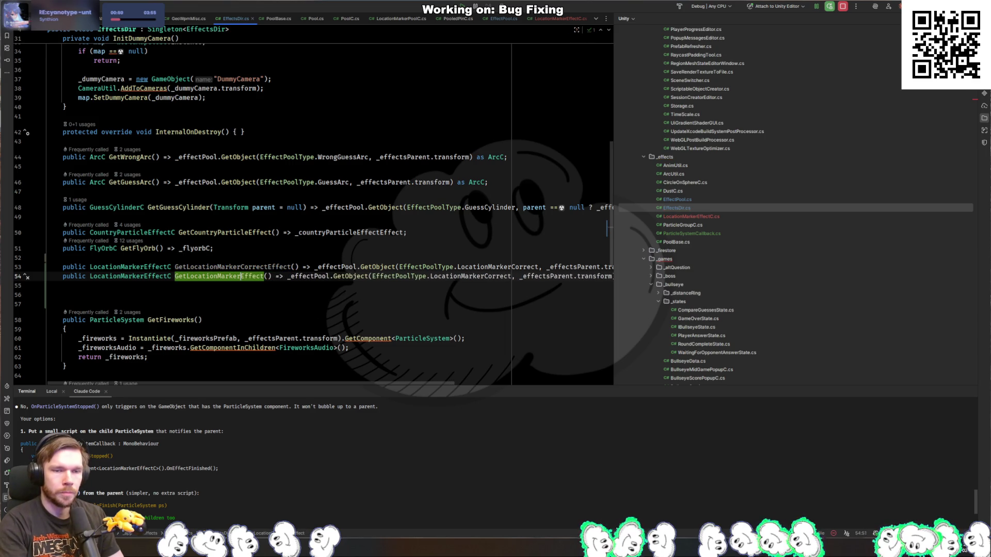
{"action": "key", "text": "ctrl+Right"}
{"action": "key", "text": "ctrl+Right"}
{"action": "key", "text": "ctrl+Right"}
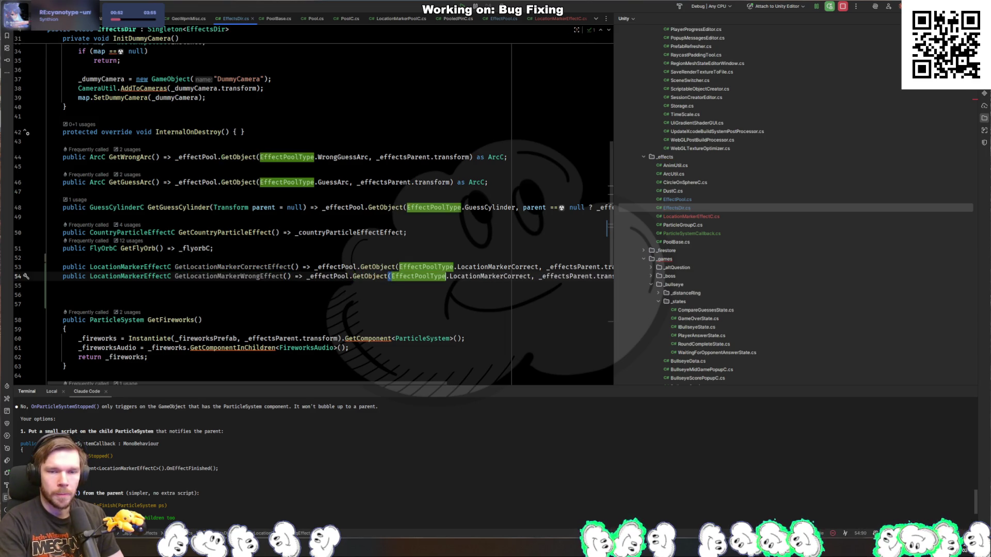
{"action": "key", "text": "ctrl+w"}
{"action": "type", "text": "wrong"}
{"action": "key", "text": "Return"}
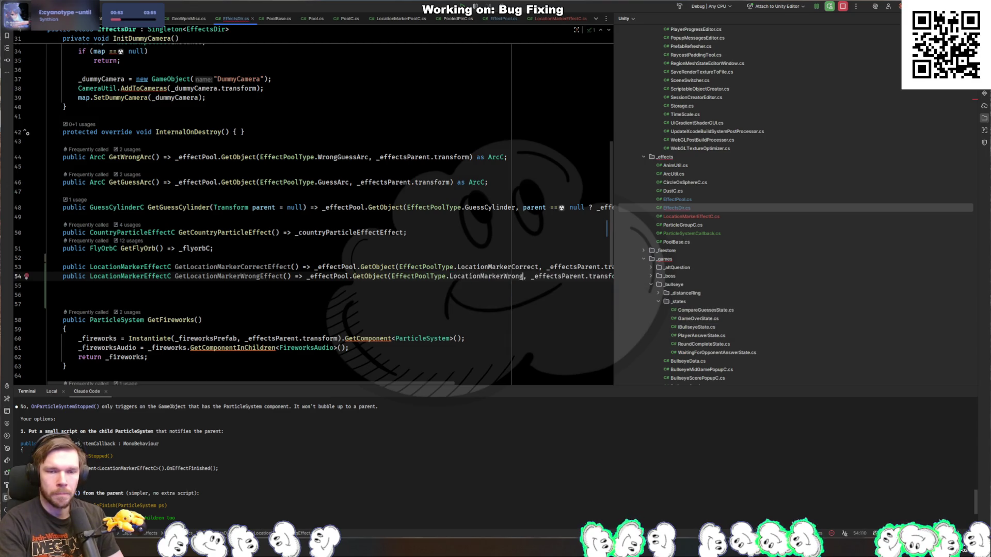
Check the GetObject arguments, remove the extra blank lines, and return to LocationMarkerC.cs
{"action": "left_click_drag", "start_coordinate": [372, 381], "coordinate": [509, 386]}
{"action": "scroll", "coordinate": [530, 380], "scroll_direction": "left", "scroll_amount": 5}
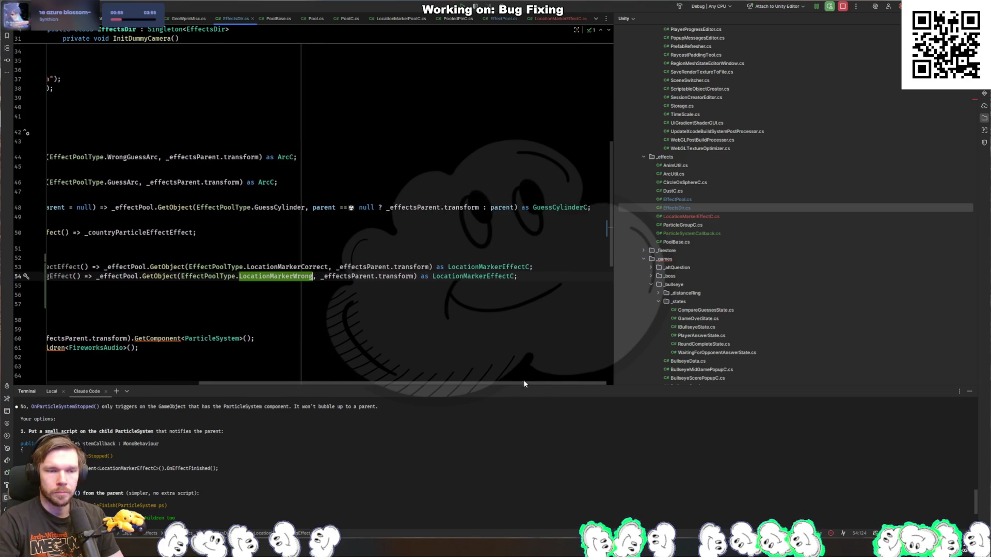
{"action": "left_click", "coordinate": [312, 276], "text": "ctrl"}
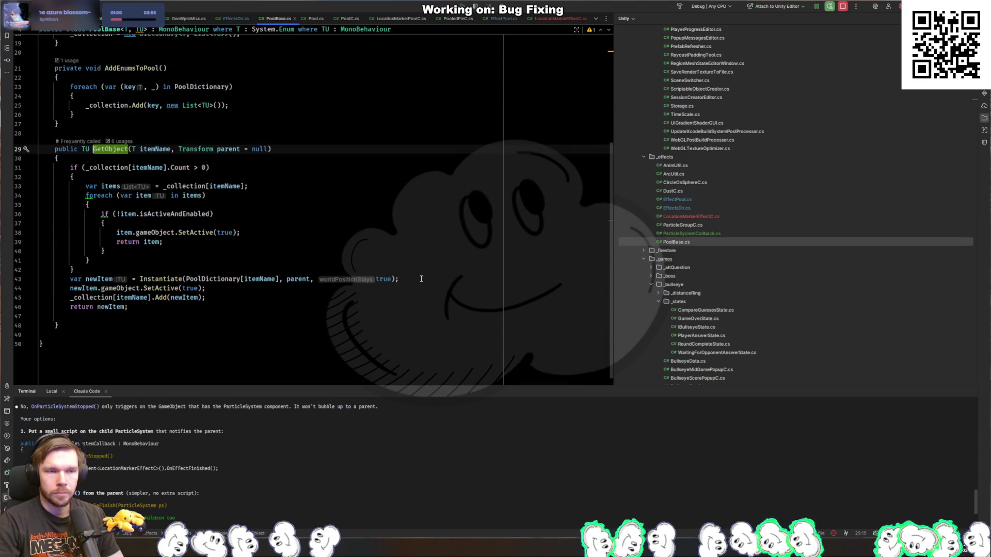
{"action": "key", "text": "ctrl+alt+Left"}
{"action": "left_click", "coordinate": [527, 277]}
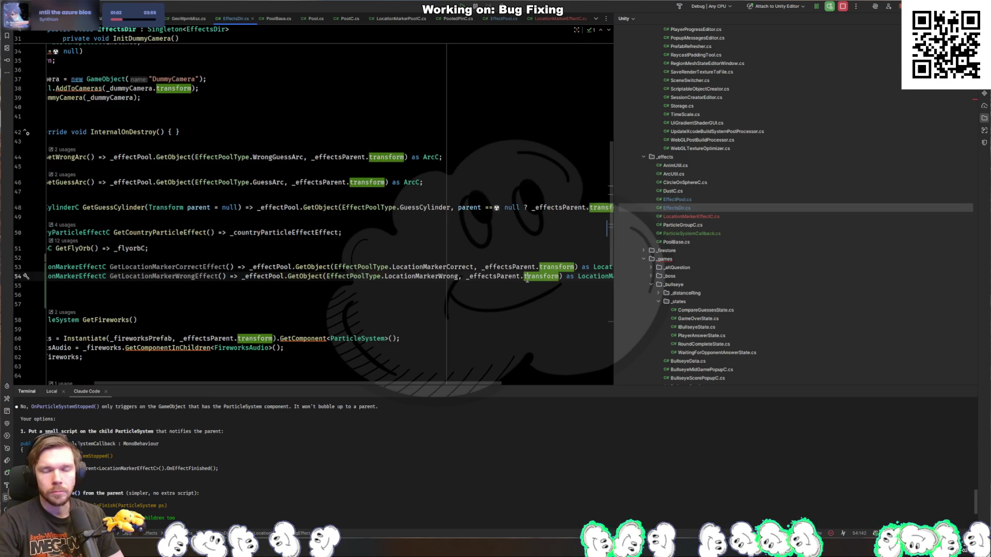
{"action": "left_click", "coordinate": [506, 277]}
{"action": "left_click_drag", "start_coordinate": [298, 385], "coordinate": [197, 385]}
{"action": "left_click", "coordinate": [230, 300]}
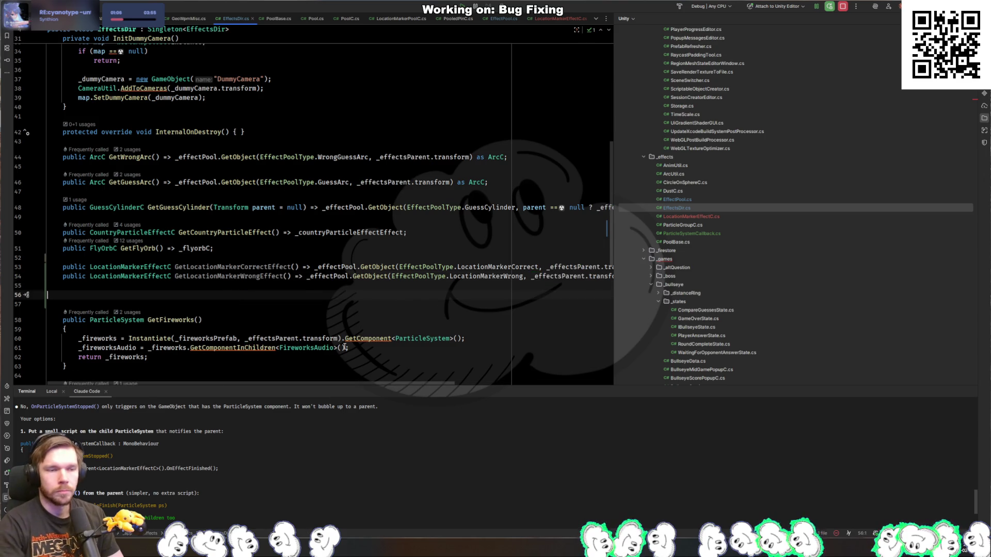
{"action": "key", "text": "ctrl+z"}
{"action": "key", "text": "ctrl+Tab"}
{"action": "key", "text": "ctrl+Tab"}
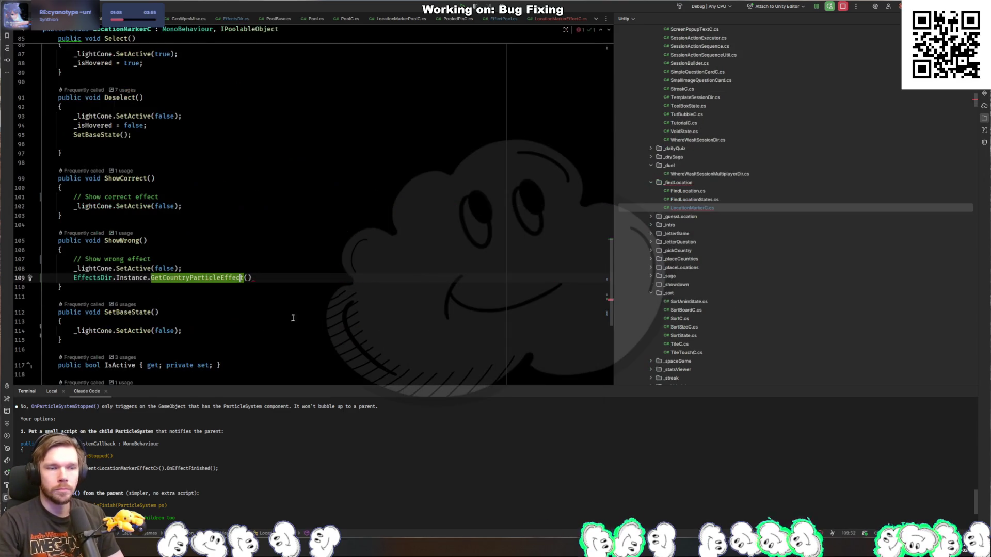
In ShowWrong, get the effect with GetLocationMarkerWrongEffect() and call effect.PlayEffect()
{"action": "type", "text": "("}
{"action": "key", "text": "ctrl+BackSpace"}
{"action": "key", "text": "ctrl+BackSpace"}
{"action": "type", "text": "getlocationm"}
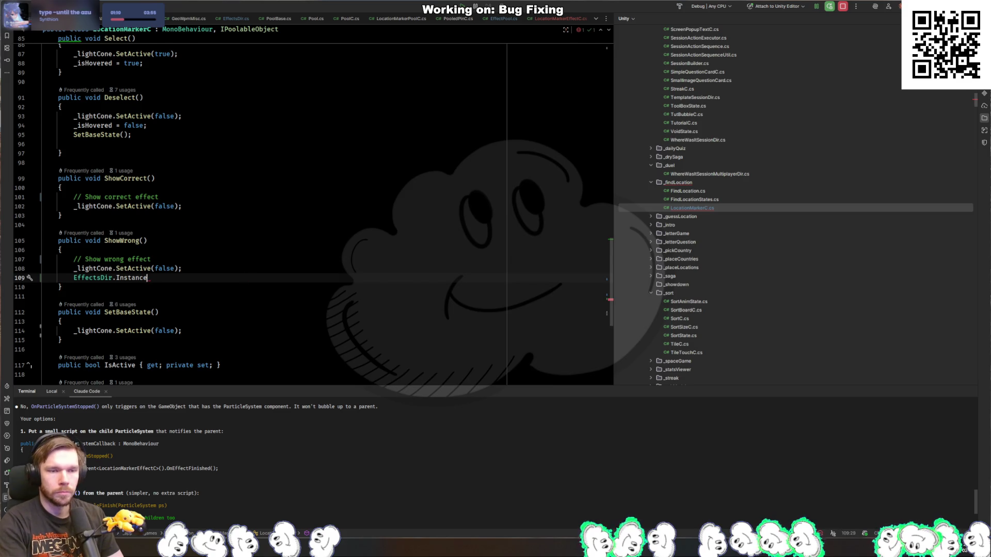
{"action": "key", "text": "Return"}
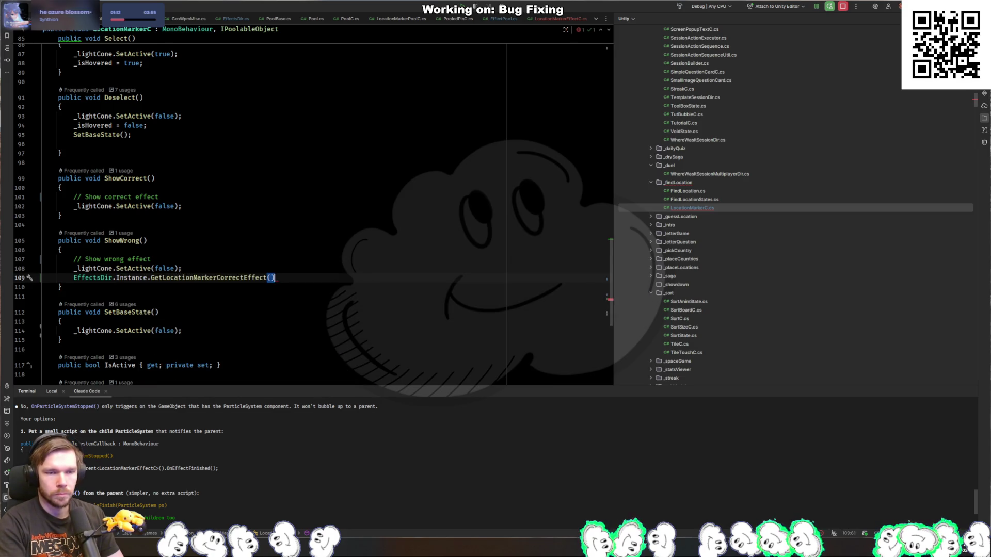
{"action": "key", "text": "BackSpace"}
{"action": "key", "text": "BackSpace"}
{"action": "key", "text": "BackSpace"}
{"action": "type", "text": "Wrong"}
{"action": "key", "text": "Tab"}
{"action": "key", "text": "End"}
{"action": "type", "text": ";"}
{"action": "key", "text": "Home"}
{"action": "type", "text": "var effect ="}
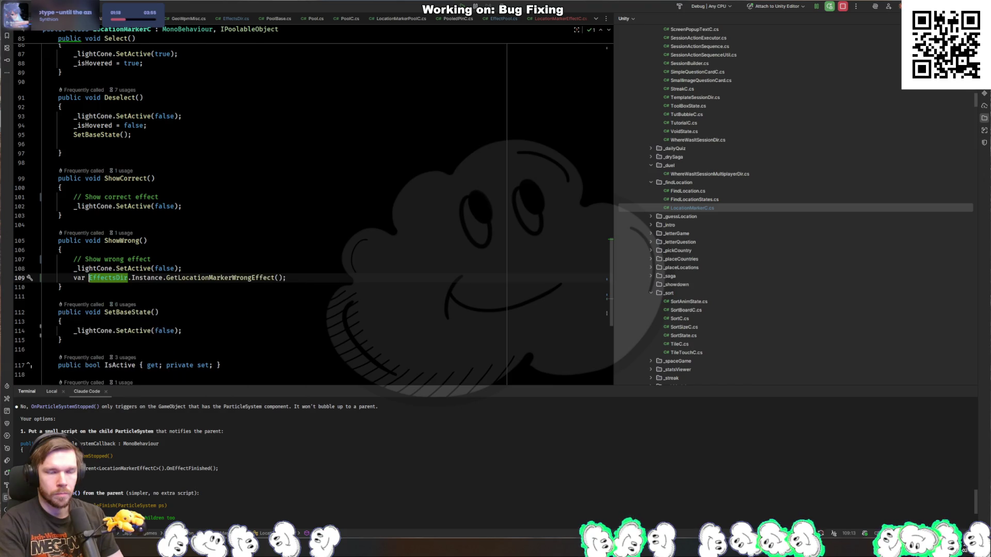
{"action": "key", "text": "End"}
{"action": "key", "text": "Return"}
{"action": "type", "text": "effect."}
{"action": "key", "text": "Return"}
{"action": "type", "text": ";"}
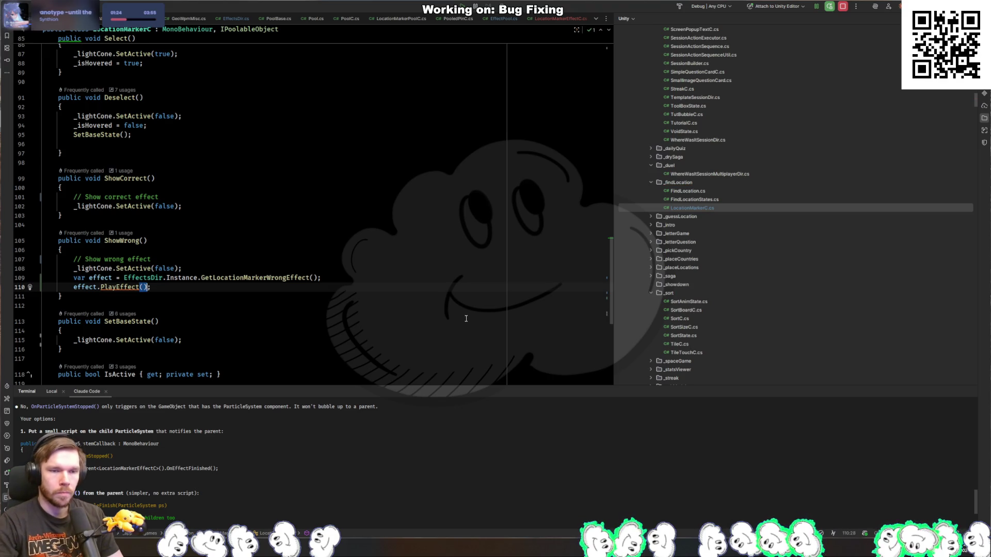
Copy those effect lines into ShowCorrect, using GetLocationMarkerCorrectEffect() instead
{"action": "left_click_drag", "start_coordinate": [207, 290], "coordinate": [245, 271]}
{"action": "key", "text": "ctrl+c"}
{"action": "left_click", "coordinate": [206, 196]}
{"action": "key", "text": "ctrl+v"}
{"action": "double_click", "coordinate": [274, 207]}
{"action": "key", "text": "Up"}
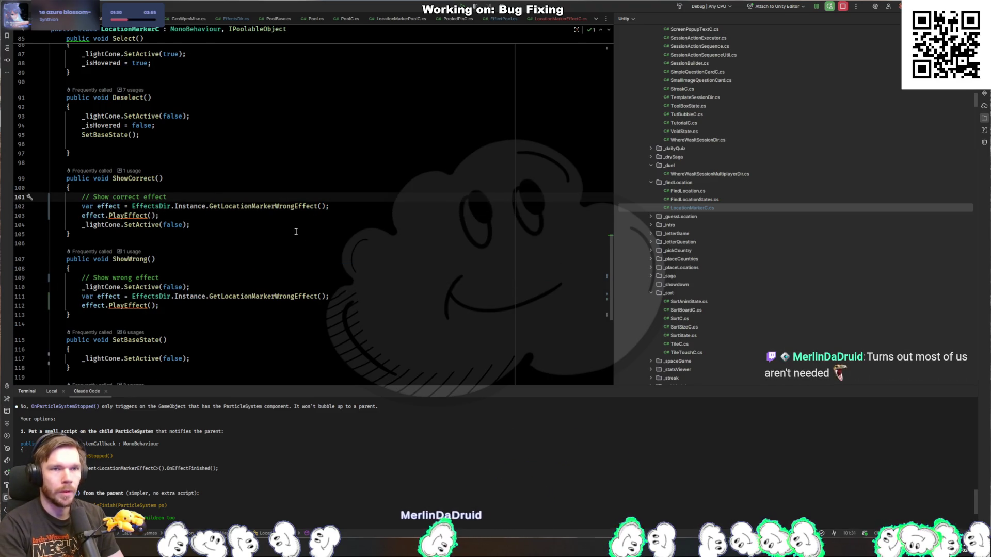
{"action": "key", "text": "Down"}
{"action": "key", "text": "ctrl+Right"}
{"action": "key", "text": "ctrl+Right"}
{"action": "key", "text": "ctrl+shift+Right"}
{"action": "key", "text": "BackSpace"}
{"action": "type", "text": "GetC"}
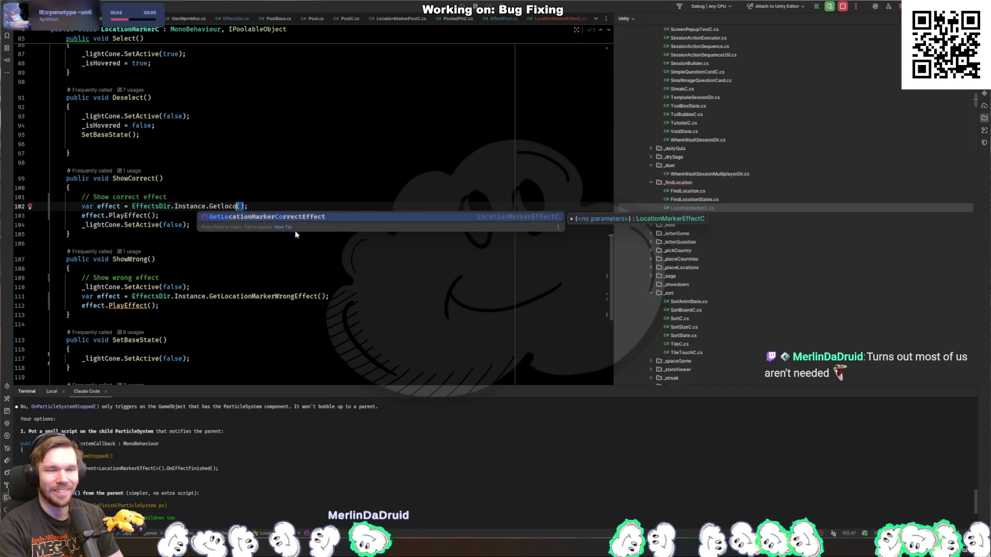
{"action": "key", "text": "Return"}
Insert 'effect.transform.position = transform.position;' before PlayEffect in both ShowWrong and ShowCorrect
{"action": "key", "text": "Down"}
{"action": "key", "text": "Down"}
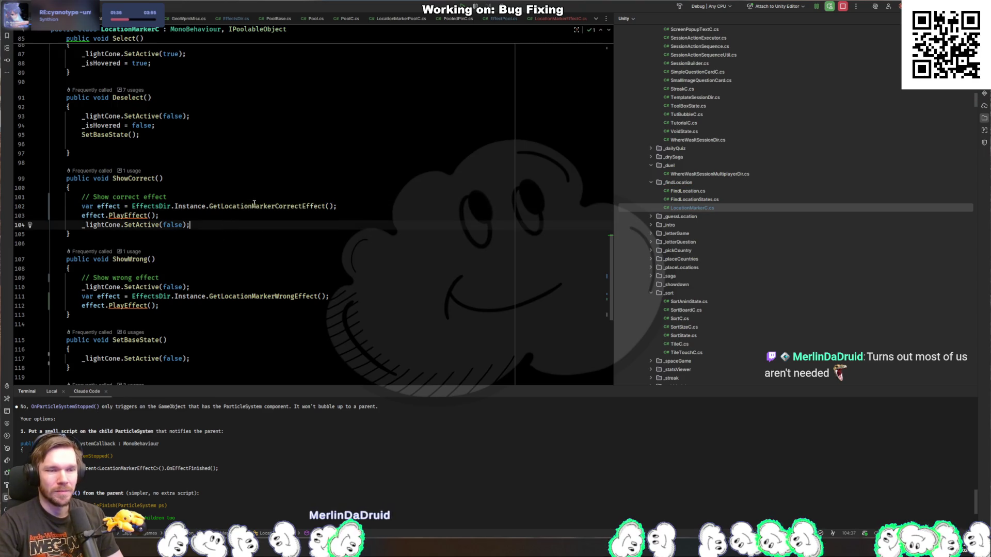
{"action": "key", "text": "Down"}
{"action": "key", "text": "Down"}
{"action": "key", "text": "Down"}
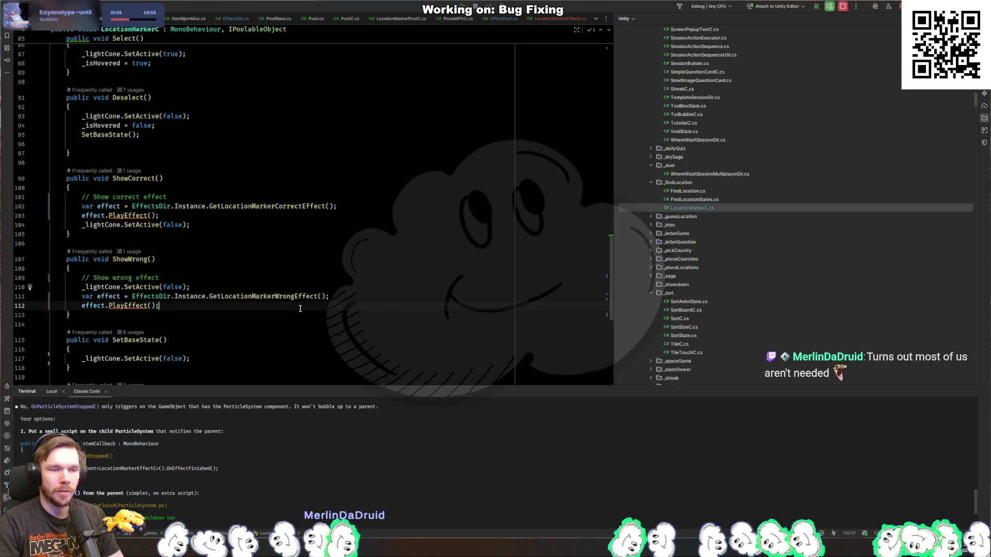
{"action": "key", "text": "ctrl+alt+Return"}
{"action": "type", "text": "effect"}
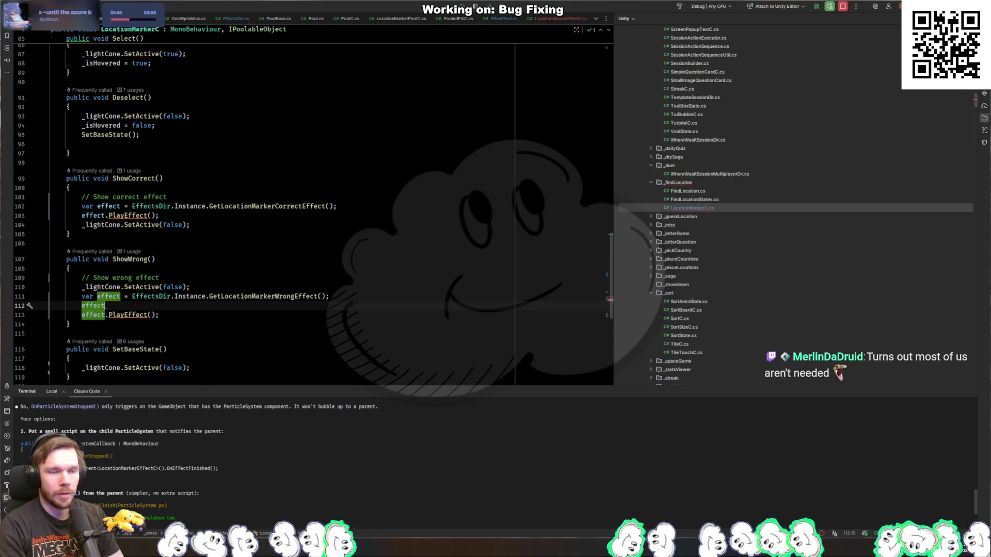
{"action": "type", "text": ".transform.p"}
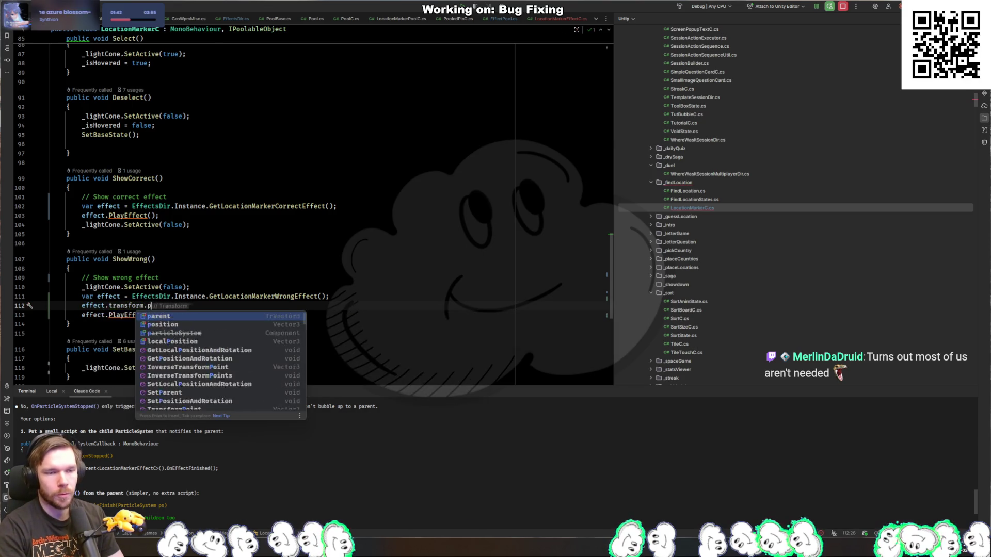
{"action": "type", "text": "osition ="}
{"action": "key", "text": "Tab"}
{"action": "key", "text": "shift+Home"}
{"action": "key", "text": "ctrl+c"}
{"action": "key", "text": "Up"}
{"action": "key", "text": "Up"}
{"action": "key", "text": "Up"}
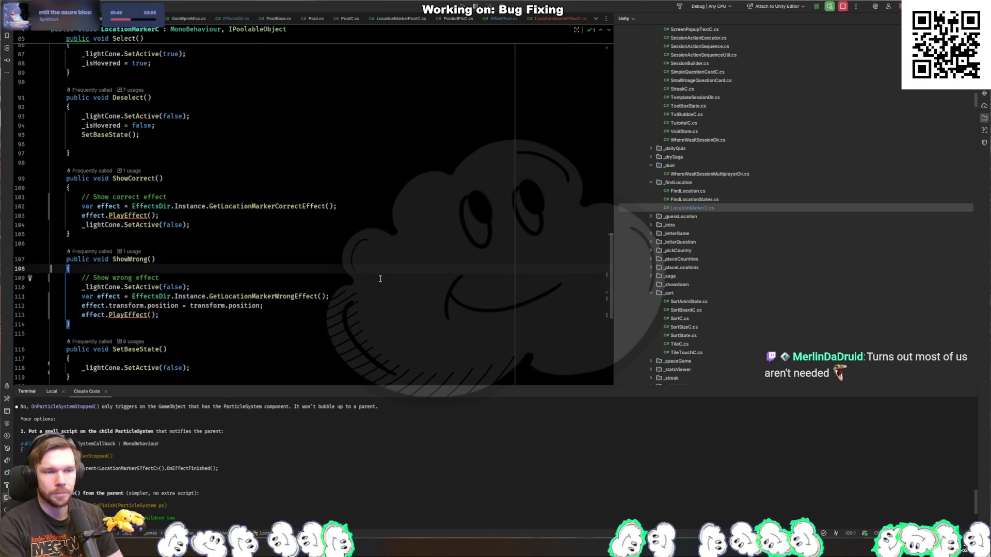
{"action": "key", "text": "ctrl+f"}
{"action": "key", "text": "ctrl+v"}
{"action": "key", "text": "Escape"}
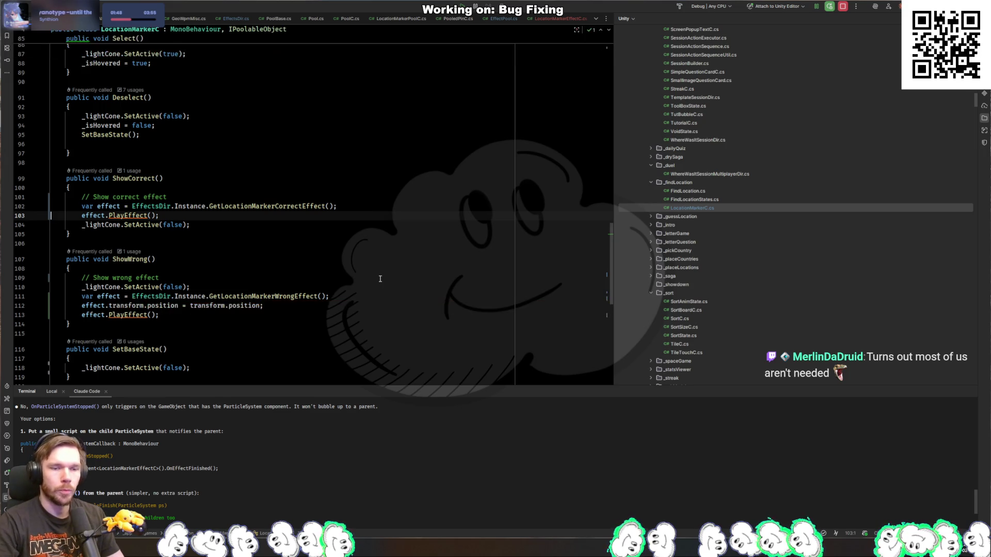
{"action": "key", "text": "ctrl+v"}
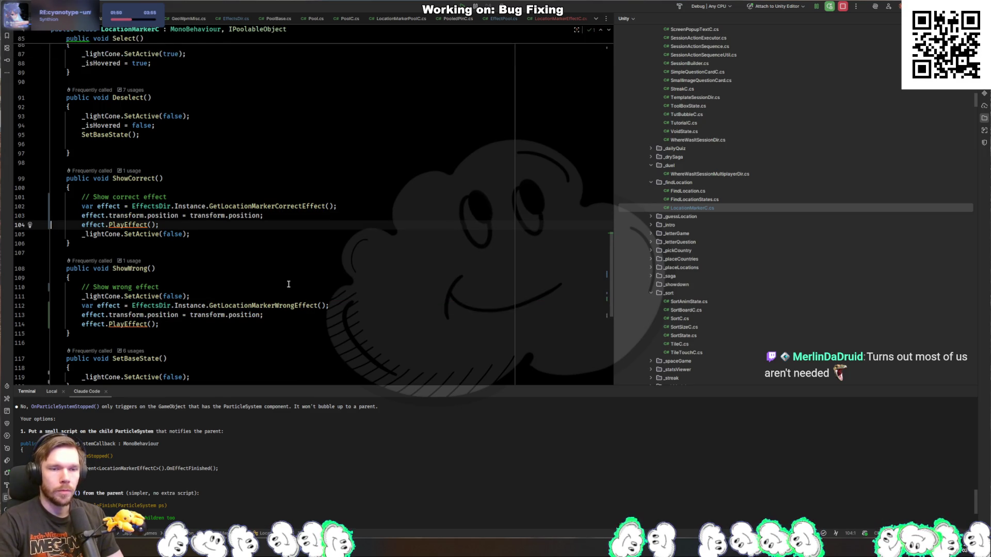
{"action": "key", "text": "alt+Tab"}
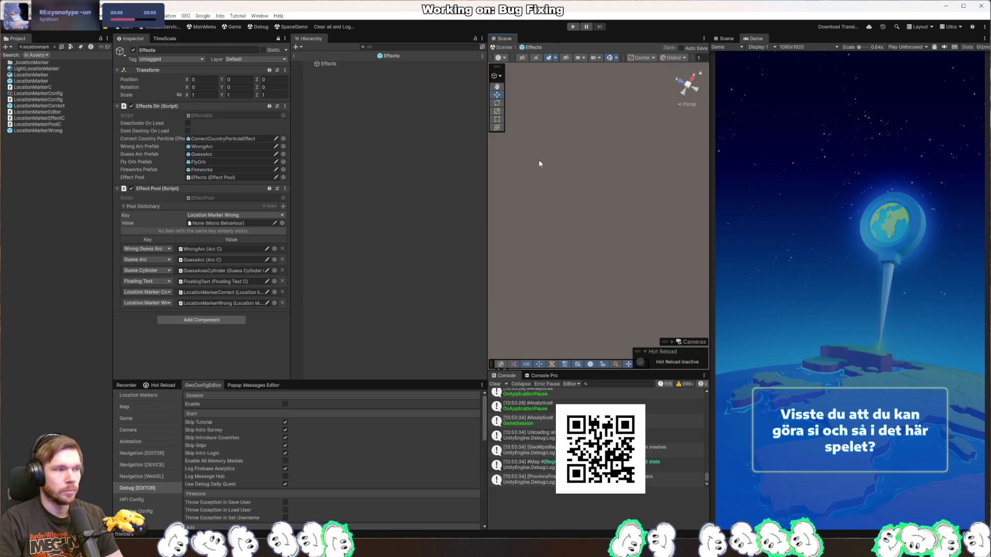
Stop the game and set DEBUG's Launcher to Medal Boss and Medal Item to Melanesia Capitals
{"action": "left_click", "coordinate": [571, 28]}
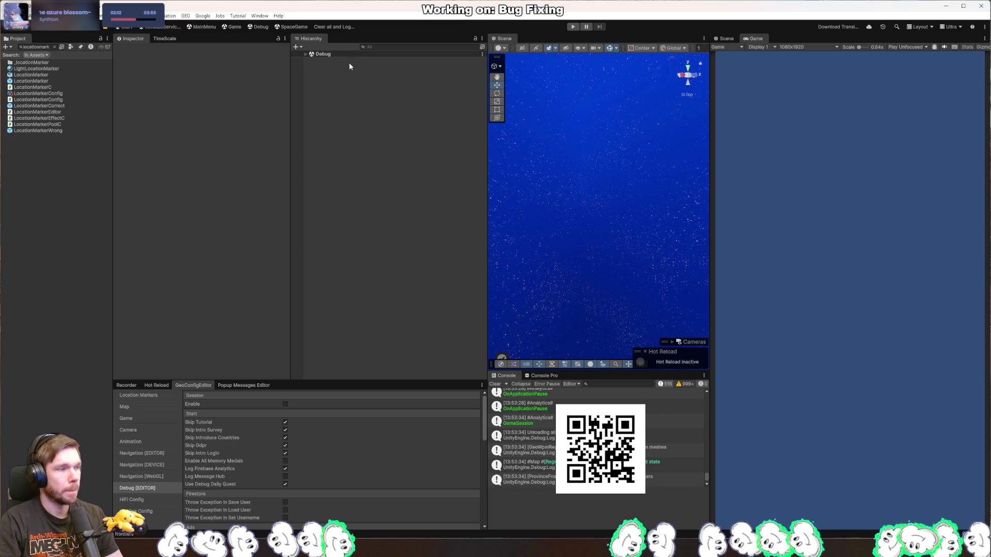
{"action": "left_click", "coordinate": [307, 54]}
{"action": "left_click", "coordinate": [326, 67]}
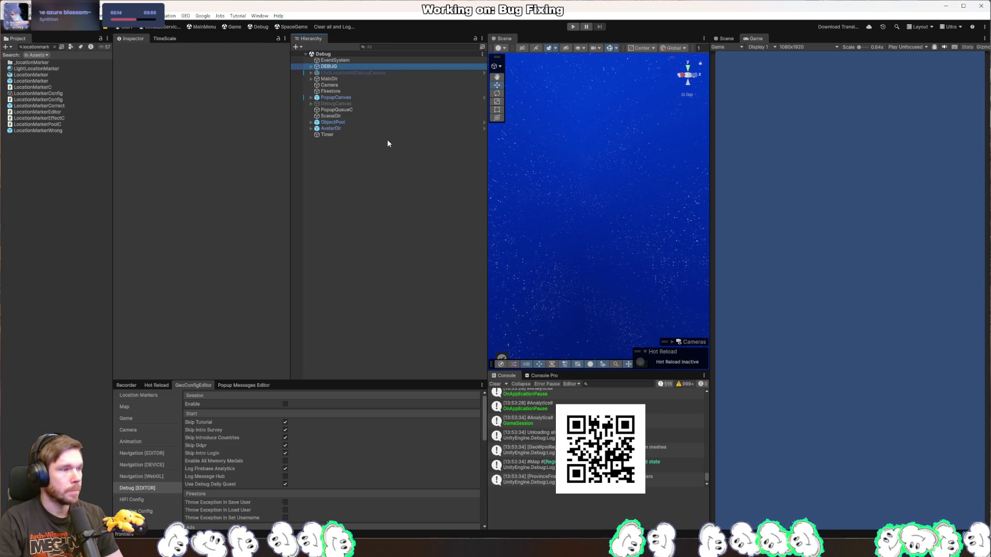
{"action": "left_click", "coordinate": [225, 140]}
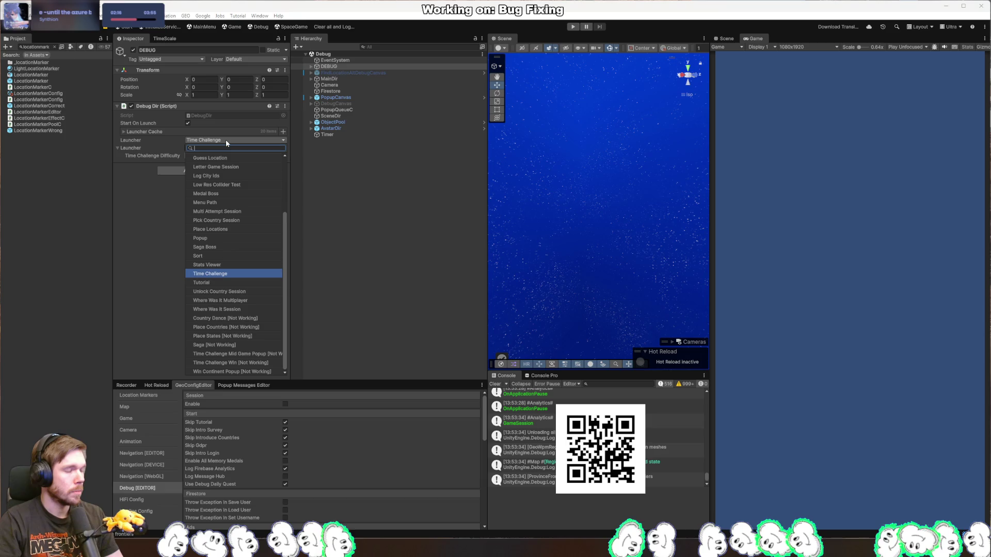
{"action": "type", "text": "medal"}
{"action": "key", "text": "Down"}
{"action": "key", "text": "Return"}
{"action": "left_click", "coordinate": [267, 163]}
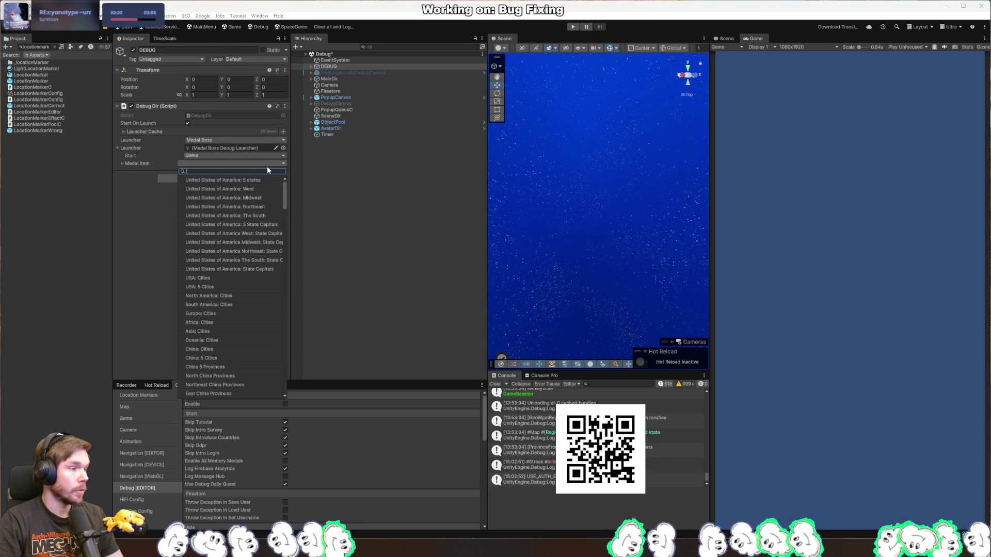
{"action": "type", "text": "melane"}
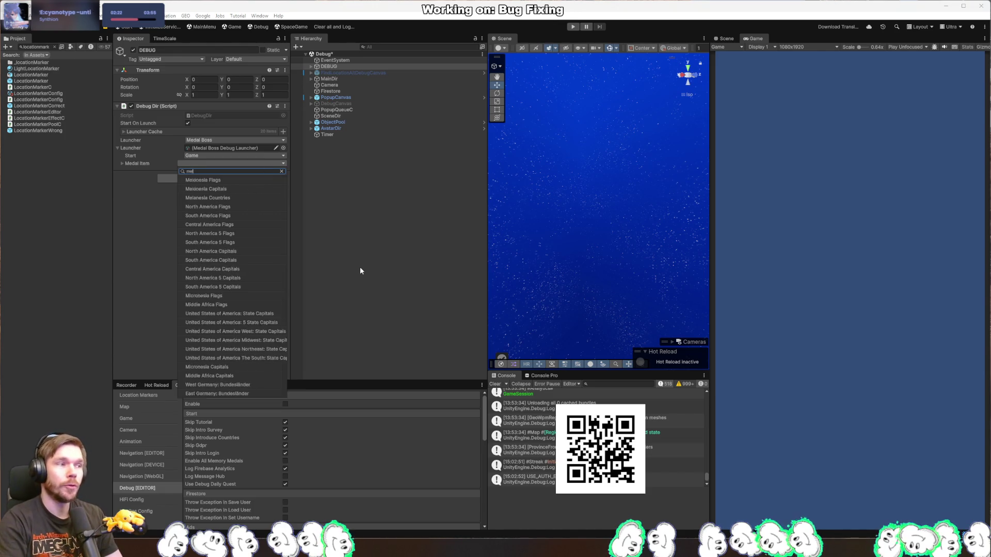
{"action": "left_click", "coordinate": [215, 189]}
Play the round, dropping the pin on Papua New Guinea and on Vanuatu for Port Vila
{"action": "key", "text": "ctrl+p"}
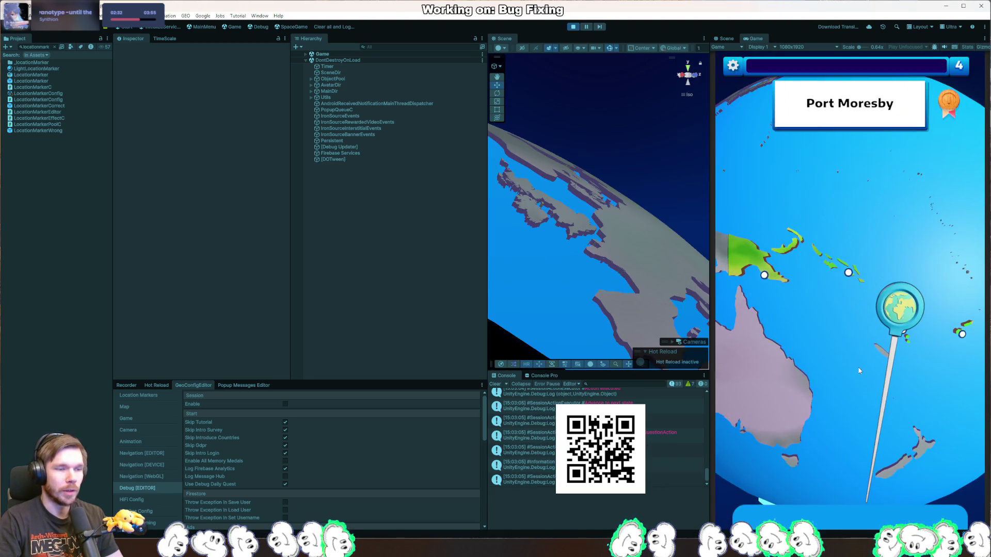
{"action": "left_click_drag", "start_coordinate": [837, 402], "coordinate": [771, 333]}
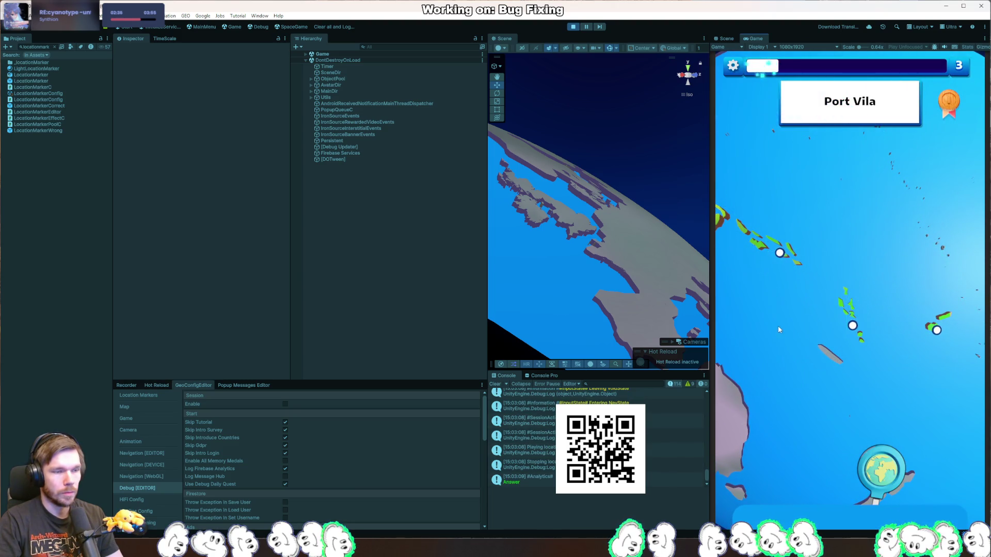
{"action": "left_click_drag", "start_coordinate": [884, 462], "coordinate": [851, 331]}
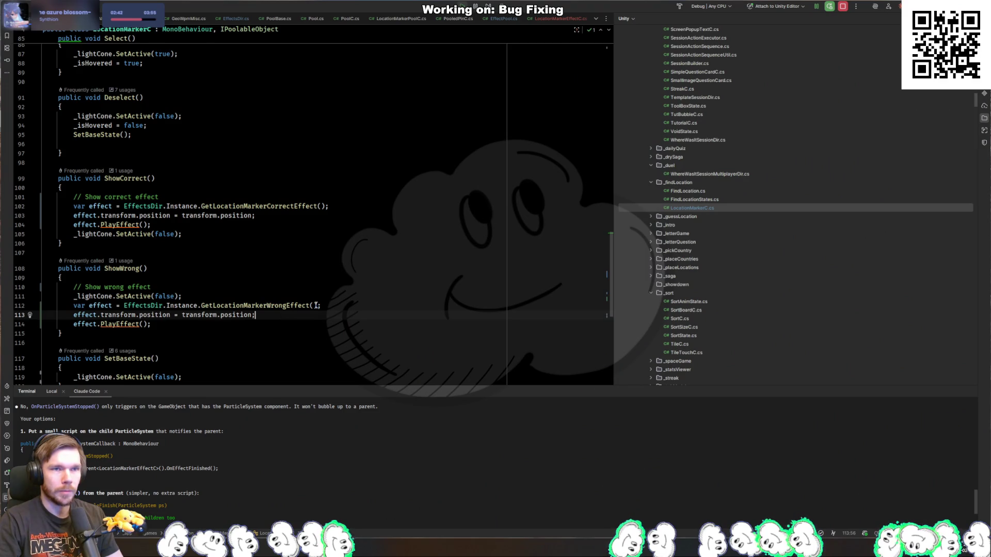
Add 'effect.transform.up = transform.up;' after the position line in ShowWrong and ShowCorrect
{"action": "key", "text": "Return"}
{"action": "type", "text": "effect.tra"}
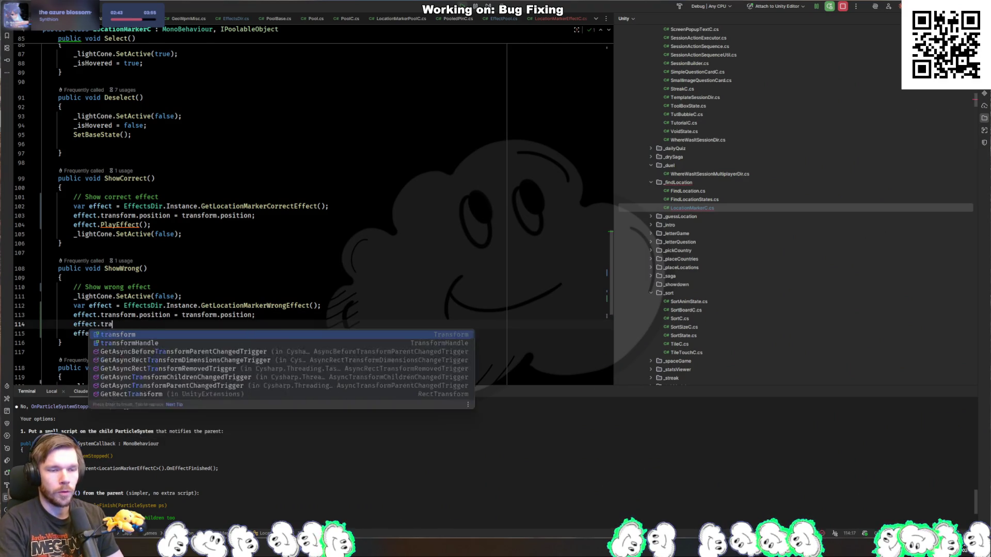
{"action": "type", "text": "nsform.up = transform."}
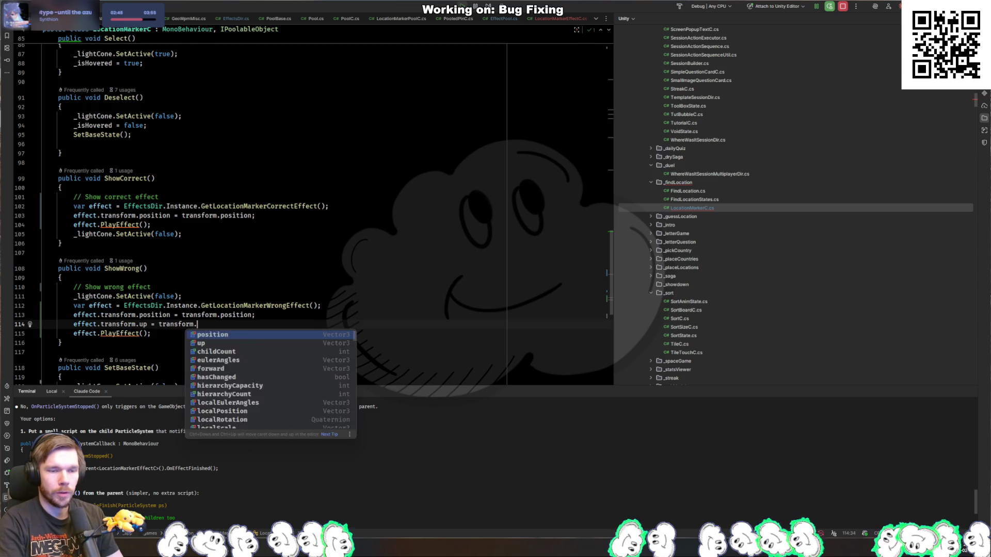
{"action": "type", "text": "up;"}
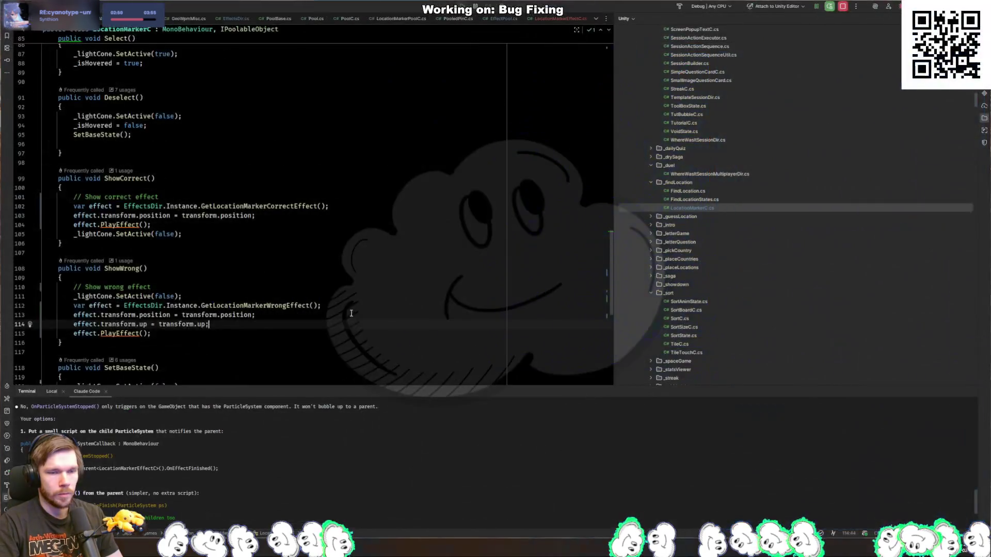
{"action": "key", "text": "shift+Home"}
{"action": "key", "text": "ctrl+c"}
{"action": "left_click", "coordinate": [255, 215]}
{"action": "key", "text": "Return"}
{"action": "key", "text": "ctrl+v"}
{"action": "key", "text": "alt+Tab"}
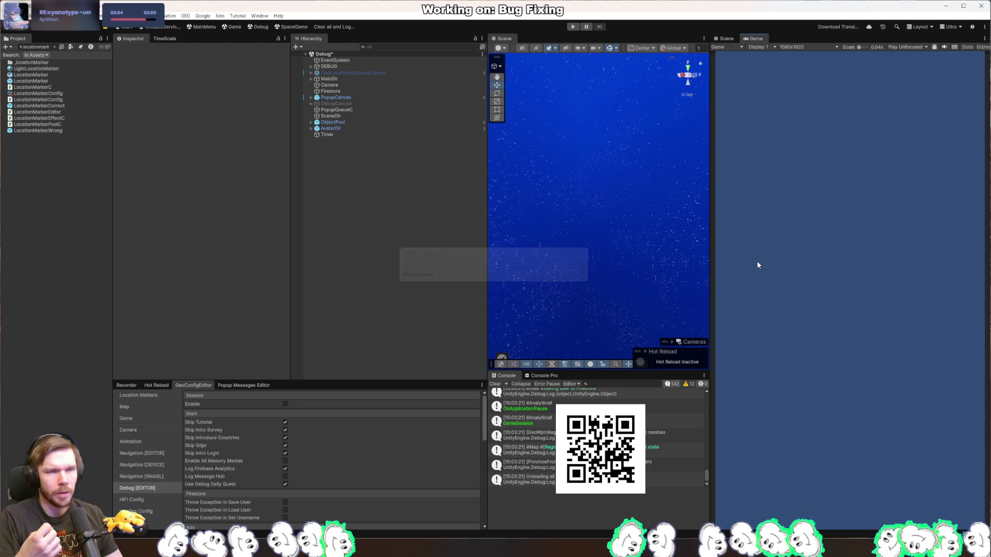
Play the round with pins on Port Vila, Honiara and Port Moresby, then stop and enable pause
{"action": "left_click", "coordinate": [573, 27]}
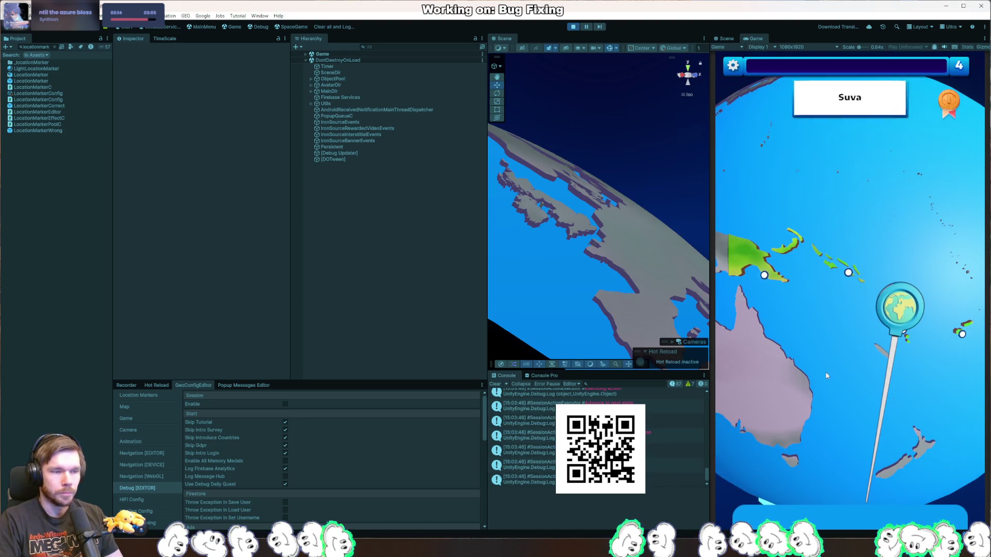
{"action": "mouse_move", "coordinate": [827, 379]}
{"action": "left_mouse_down"}
{"action": "mouse_move", "coordinate": [875, 411]}
{"action": "mouse_move", "coordinate": [877, 349]}
{"action": "left_mouse_up"}
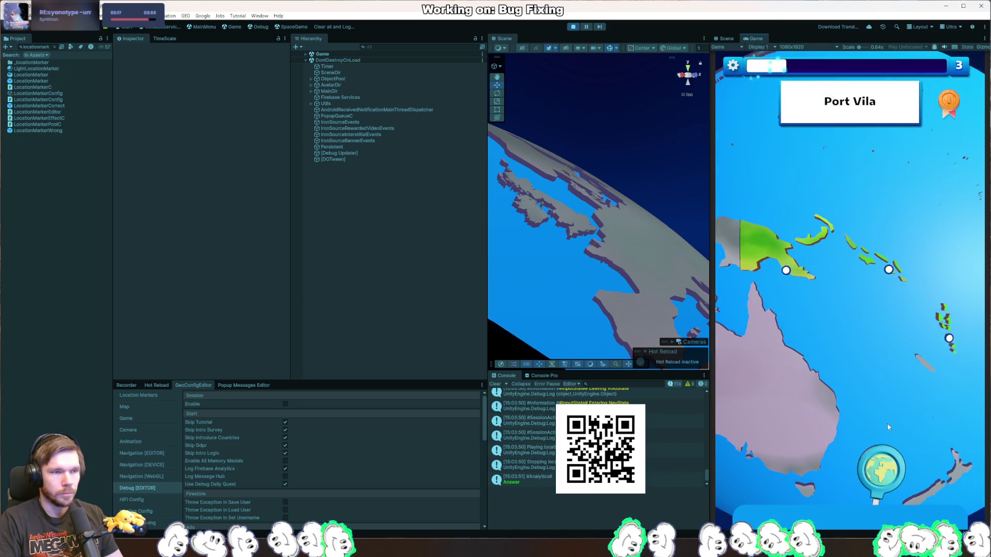
{"action": "left_click_drag", "start_coordinate": [887, 466], "coordinate": [942, 401]}
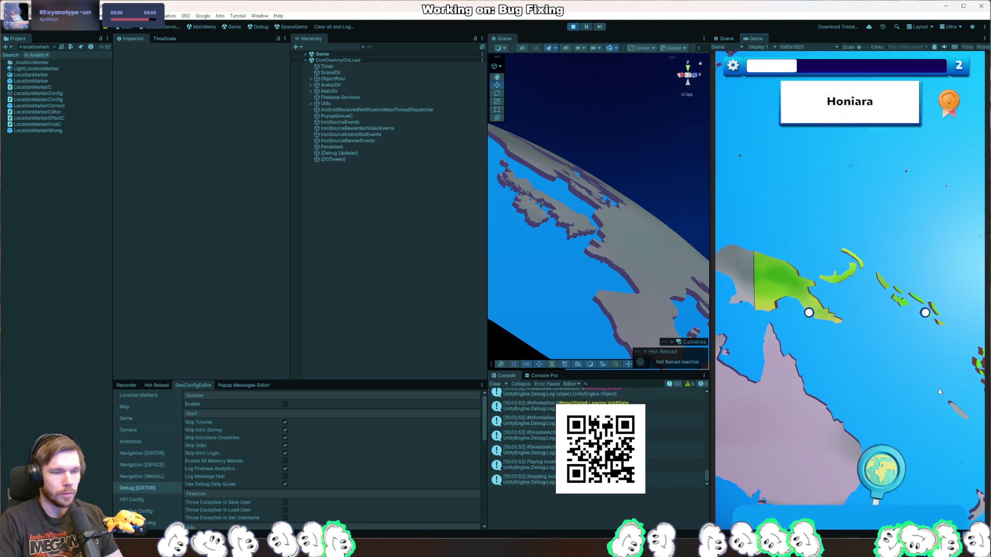
{"action": "left_click_drag", "start_coordinate": [881, 467], "coordinate": [874, 351]}
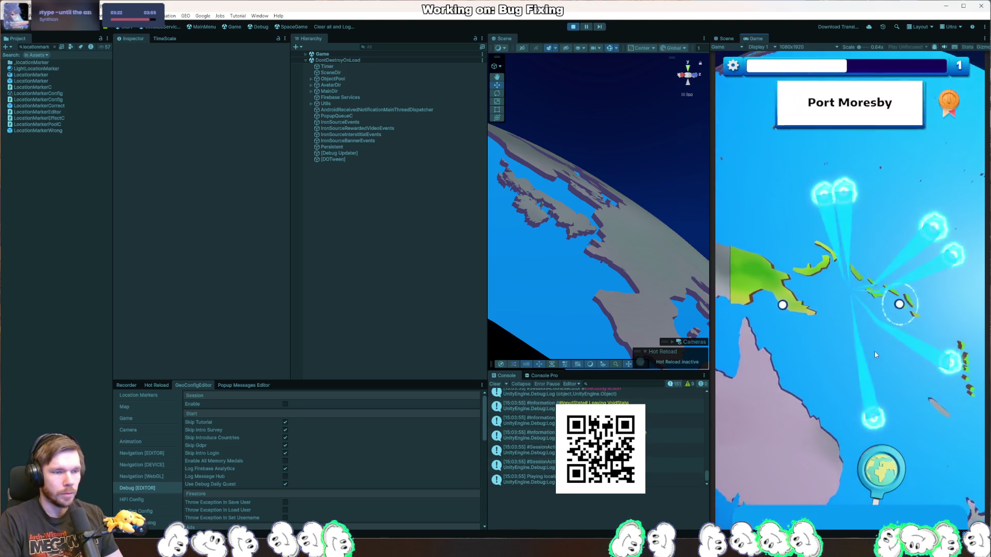
{"action": "left_click_drag", "start_coordinate": [881, 467], "coordinate": [816, 350]}
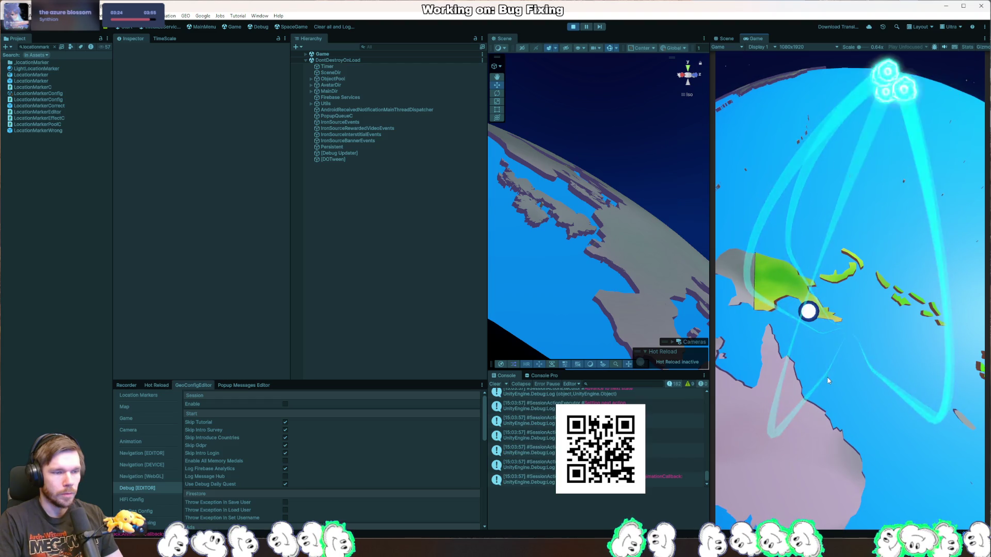
{"action": "left_click", "coordinate": [574, 27]}
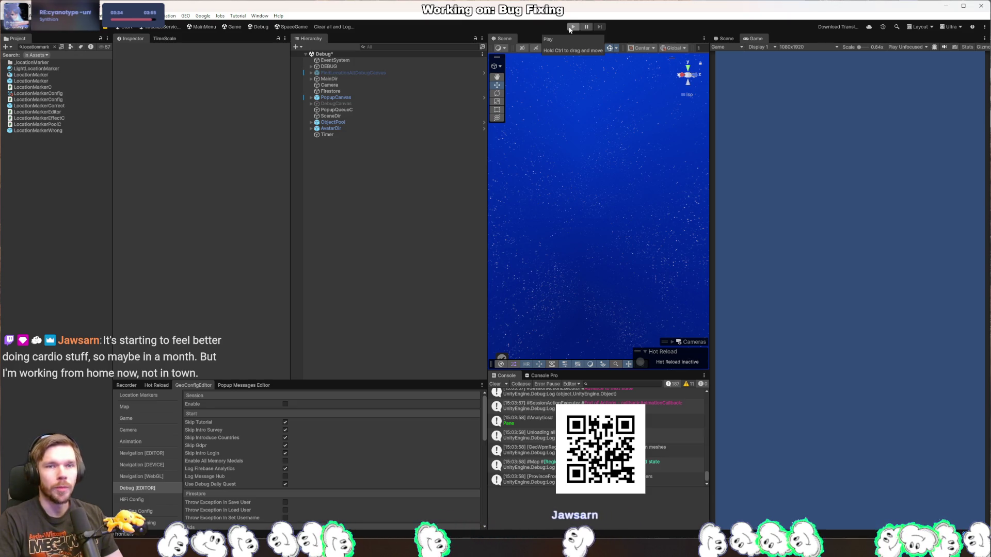
{"action": "left_click", "coordinate": [586, 26]}
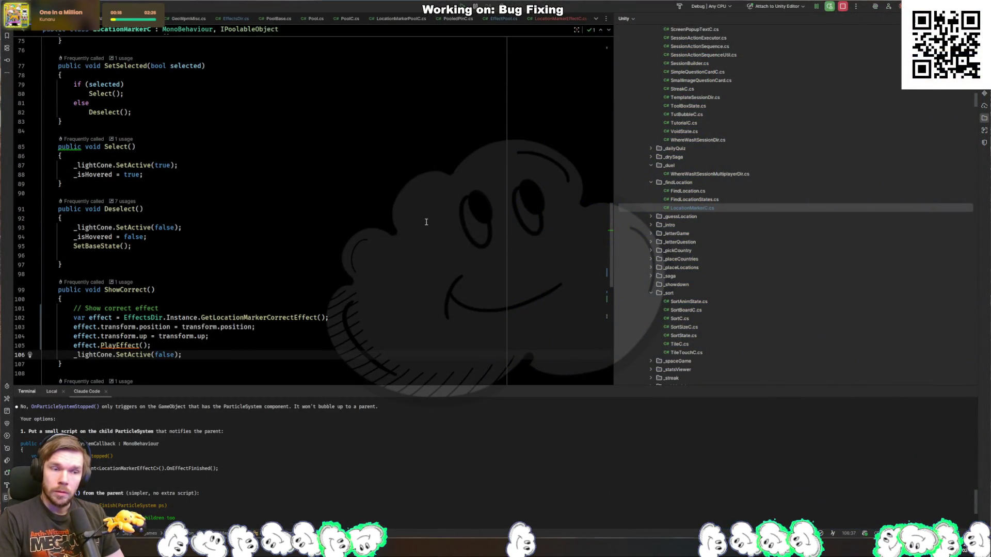
Find where ShowCorrect is called from LocationMarkerC
{"action": "left_click", "coordinate": [132, 291], "text": "ctrl"}
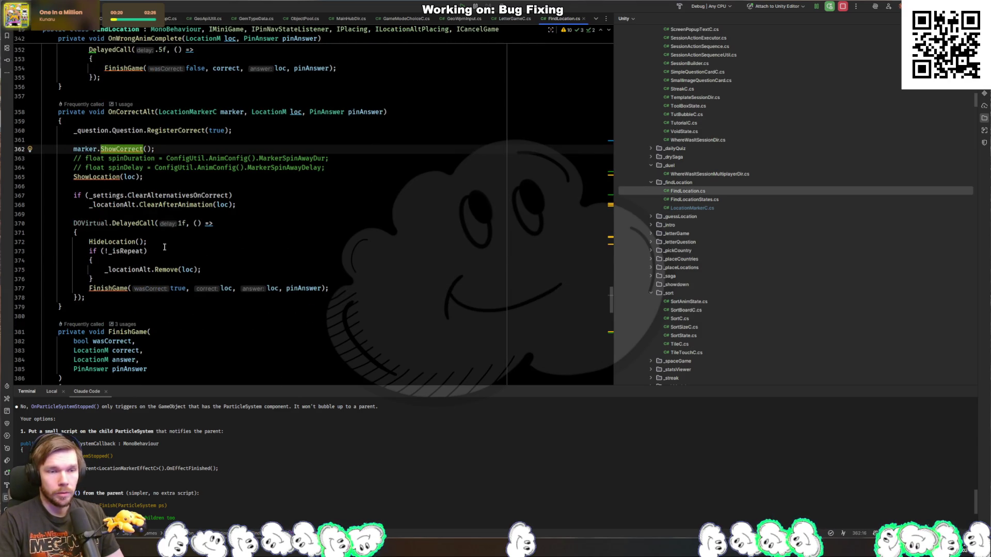
Inspect the HideLocation definition from OnCorrectAlt in FindLocation.cs, then return to its call
{"action": "left_click", "coordinate": [121, 241]}
{"action": "double_click", "coordinate": [136, 243]}
{"action": "left_click", "coordinate": [137, 243], "text": "ctrl"}
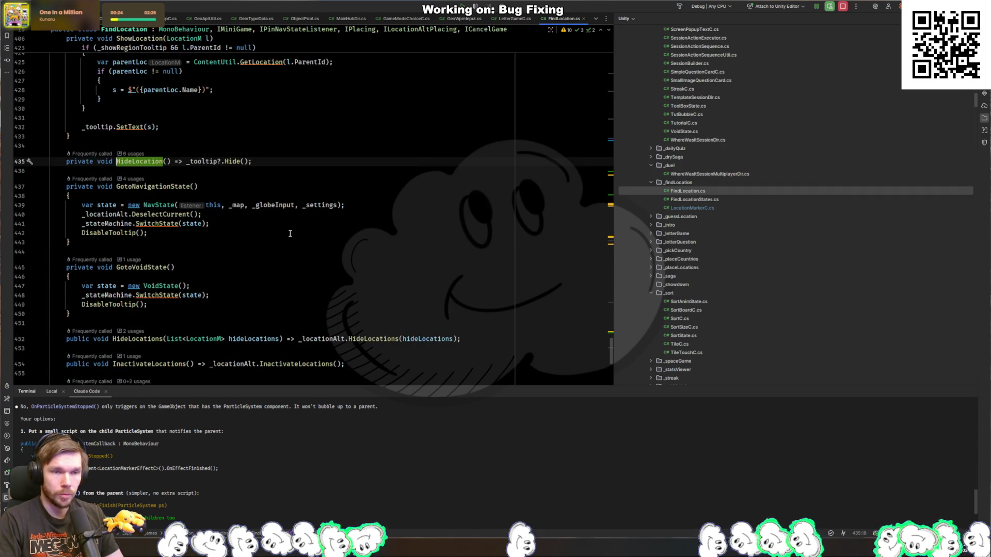
{"action": "key", "text": "ctrl+Tab"}
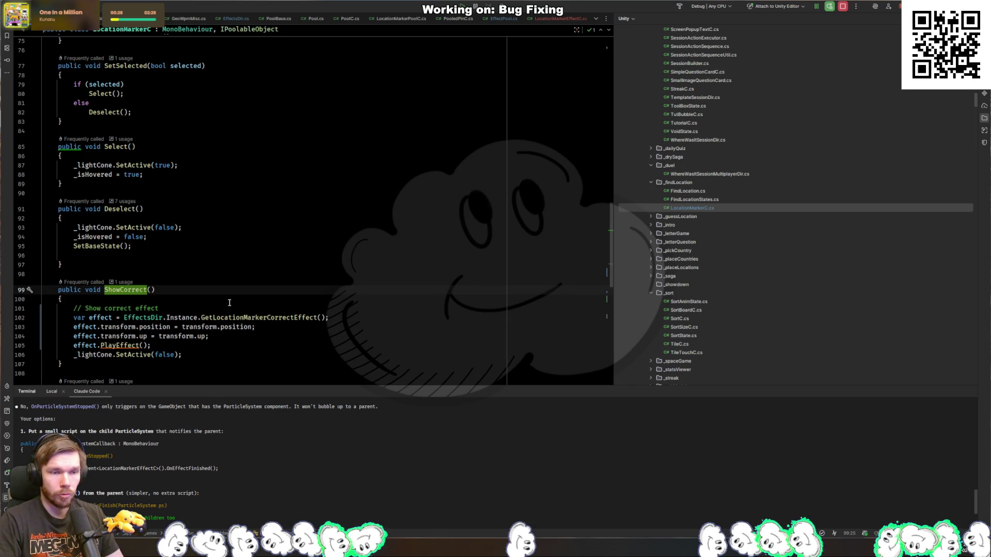
{"action": "key", "text": "ctrl+Tab"}
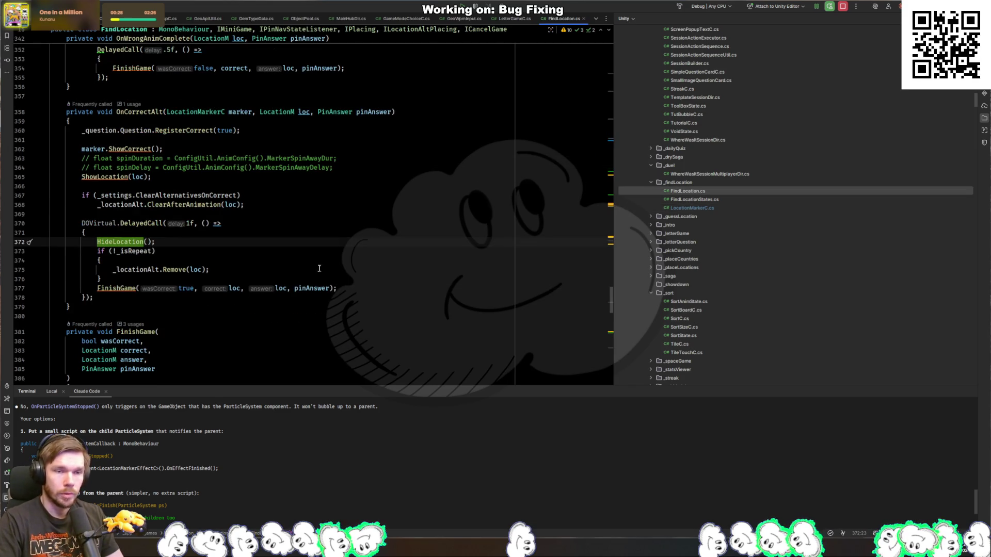
Move the 'if (!_isRepeat)' removal block above DOVirtual.DelayedCall in OnCorrectAlt
{"action": "left_click_drag", "start_coordinate": [101, 279], "coordinate": [213, 243]}
{"action": "key", "text": "ctrl+x"}
{"action": "left_click", "coordinate": [243, 213]}
{"action": "key", "text": "ctrl+v"}
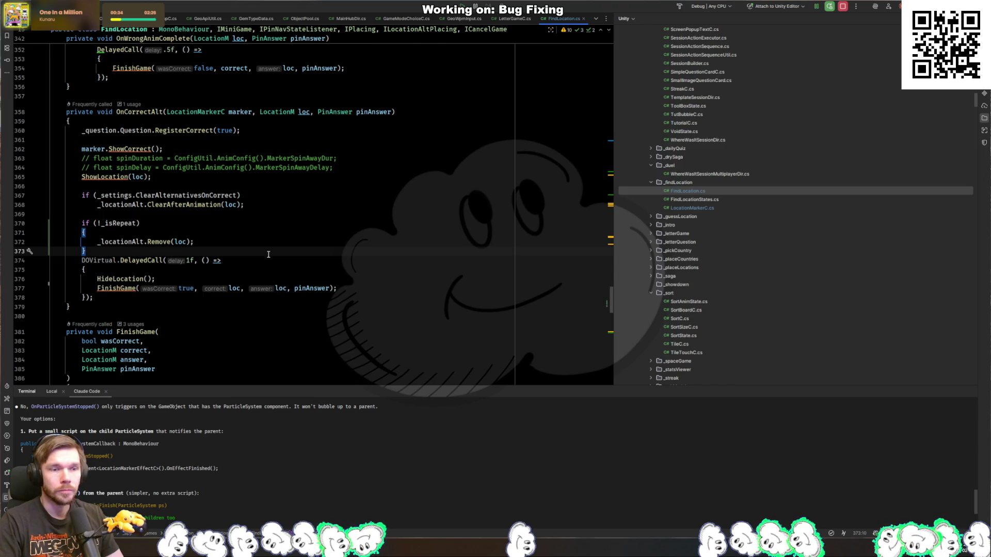
{"action": "key", "text": "alt+Tab"}
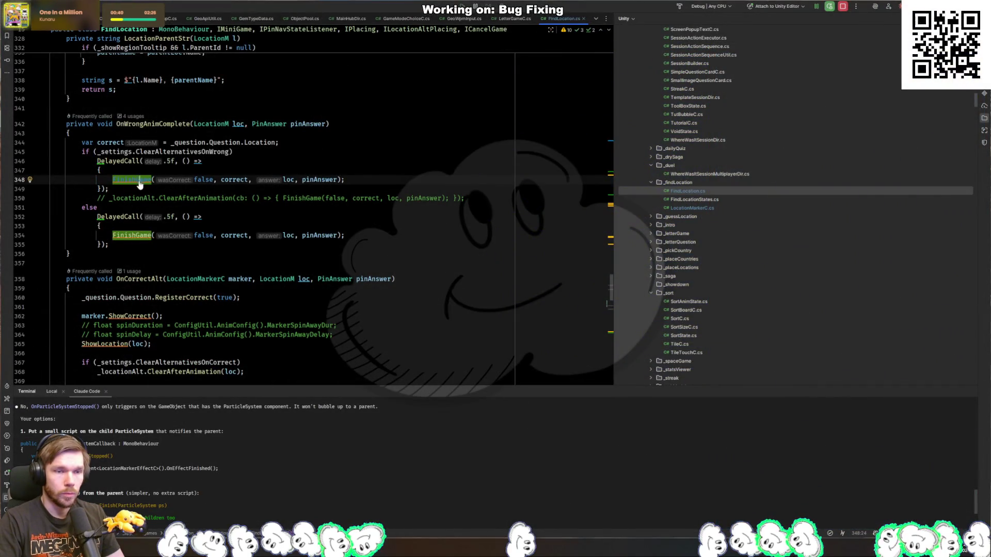
{"action": "left_click", "coordinate": [139, 184], "text": "ctrl"}
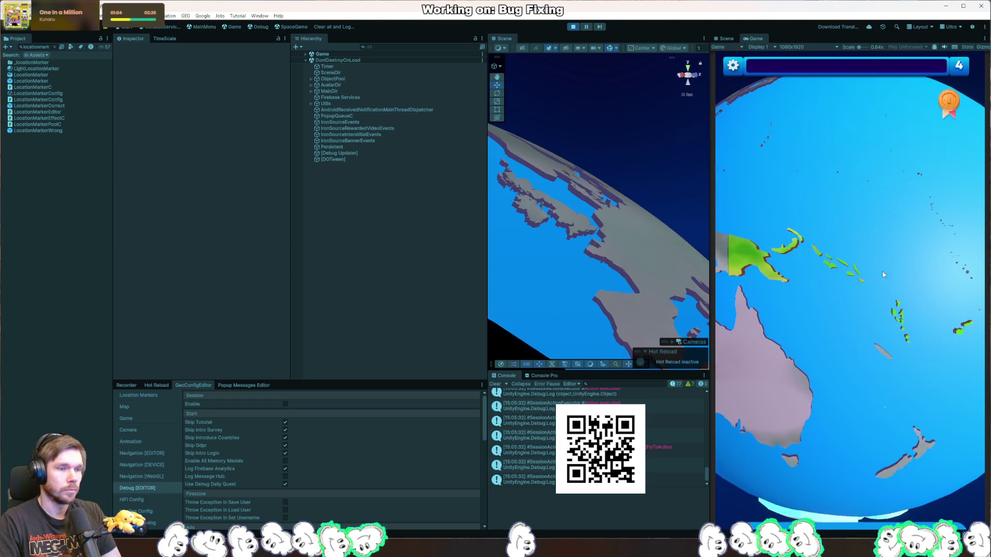
Guess the Solomon Islands, Port Moresby and Fiji for Suva, then stop play mode
{"action": "left_click", "coordinate": [849, 330]}
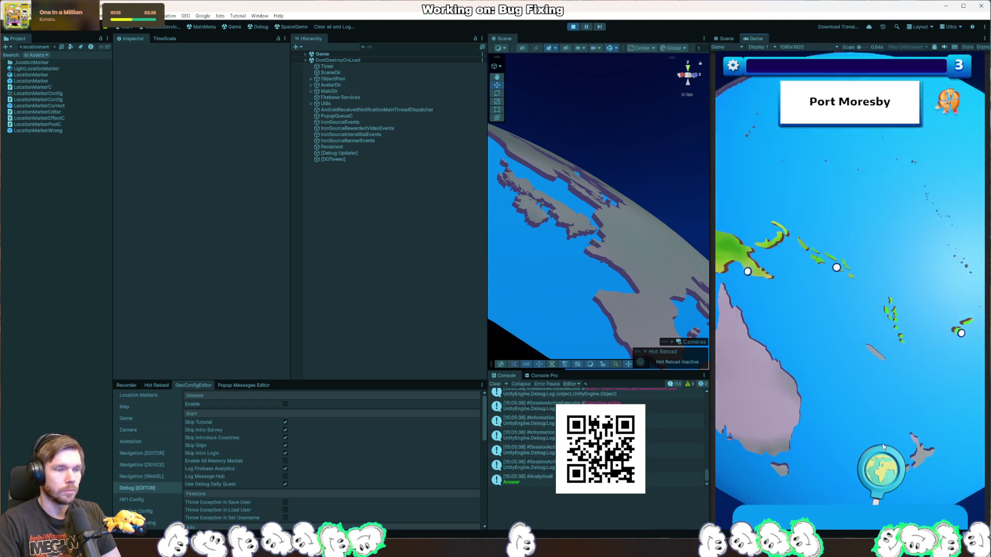
{"action": "left_click", "coordinate": [783, 376]}
{"action": "left_click", "coordinate": [937, 338]}
{"action": "left_click", "coordinate": [829, 364]}
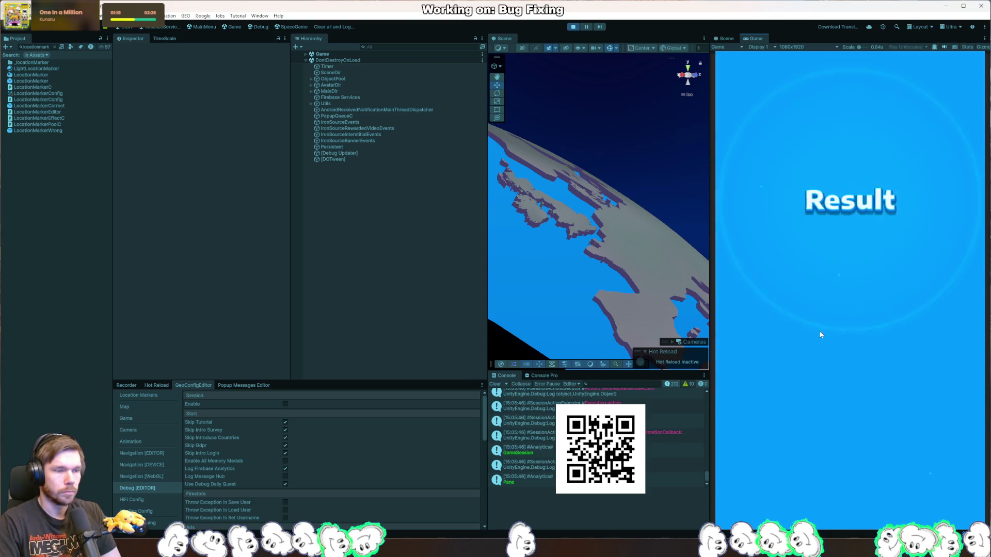
{"action": "left_click", "coordinate": [574, 27]}
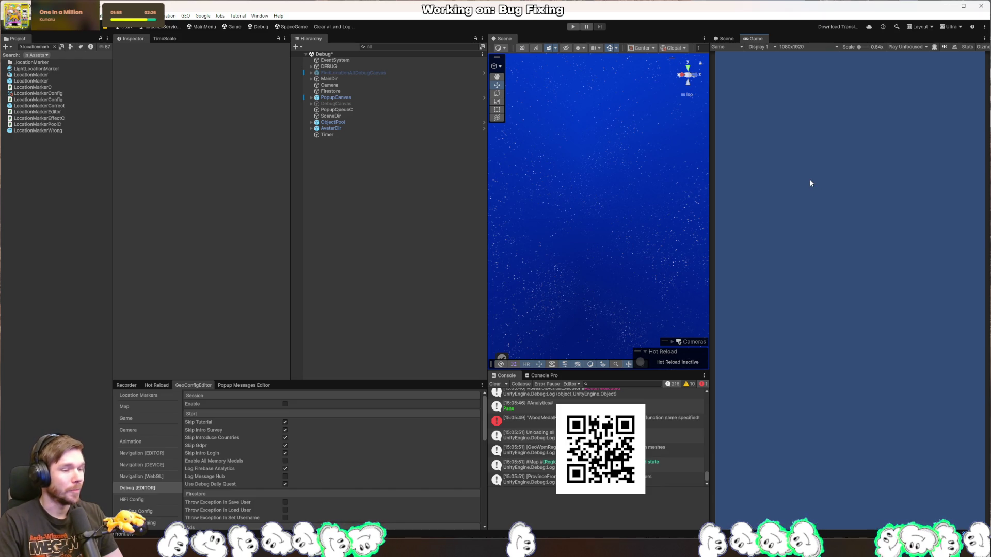
Clear the Console log and start play mode again
{"action": "left_click", "coordinate": [497, 385]}
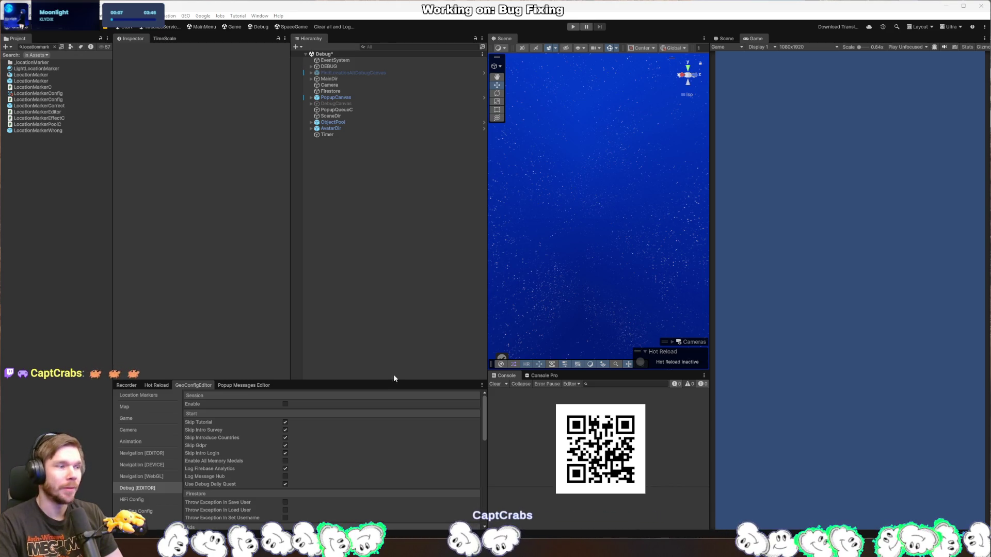
{"action": "left_click", "coordinate": [572, 26]}
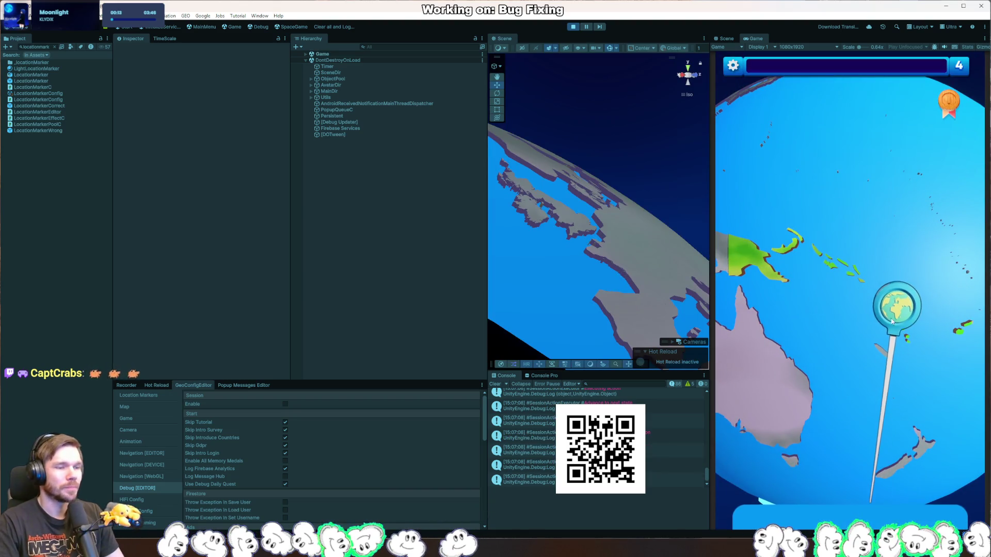
Drop guess pins on Port Vila and near Fiji for Suva, then stop play mode
{"action": "left_click_drag", "start_coordinate": [890, 424], "coordinate": [897, 397]}
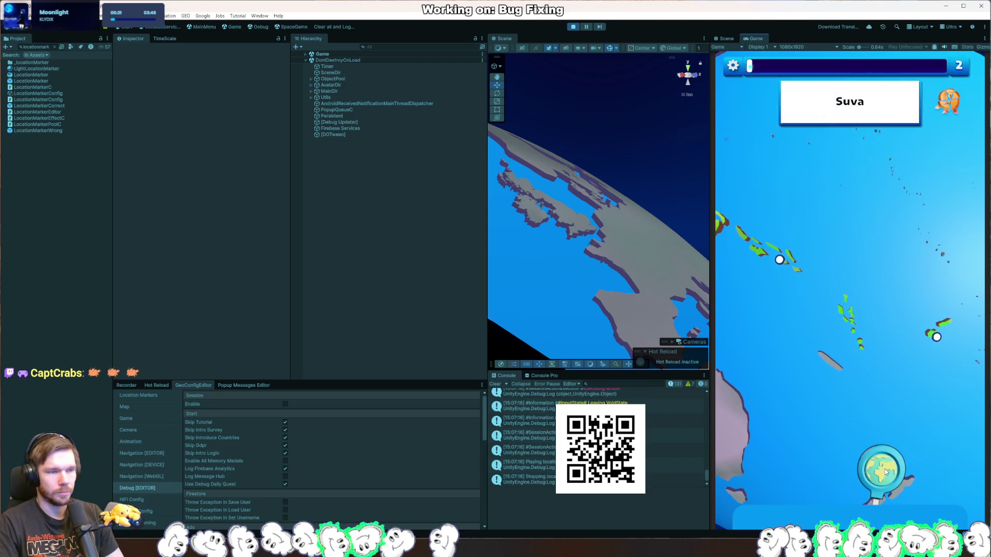
{"action": "left_click_drag", "start_coordinate": [885, 469], "coordinate": [923, 392]}
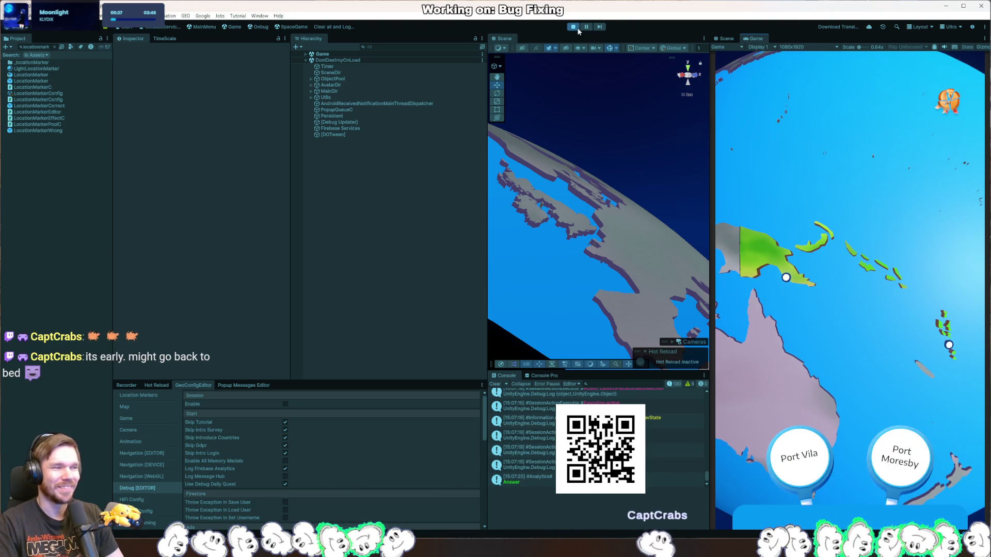
{"action": "left_click_drag", "start_coordinate": [799, 457], "coordinate": [949, 345]}
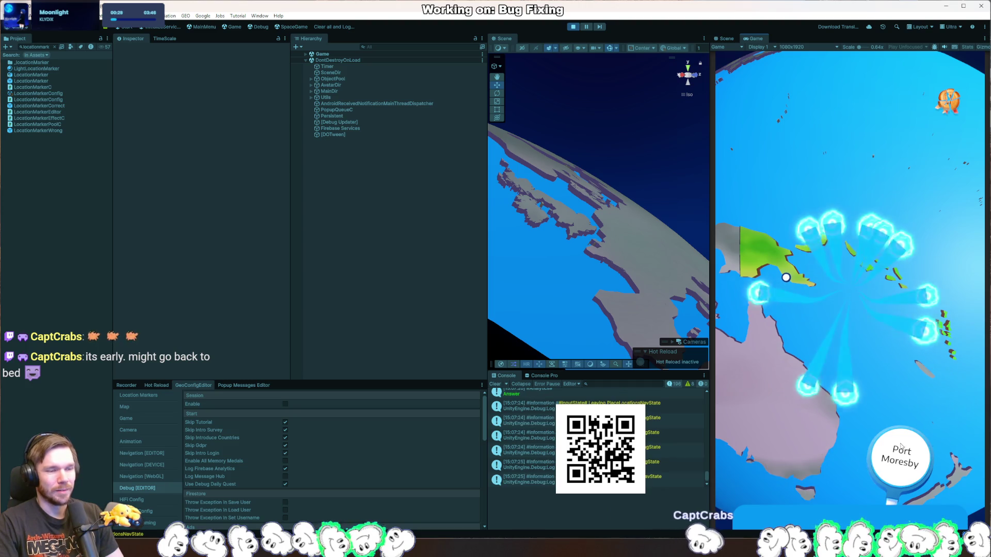
{"action": "left_click", "coordinate": [573, 27]}
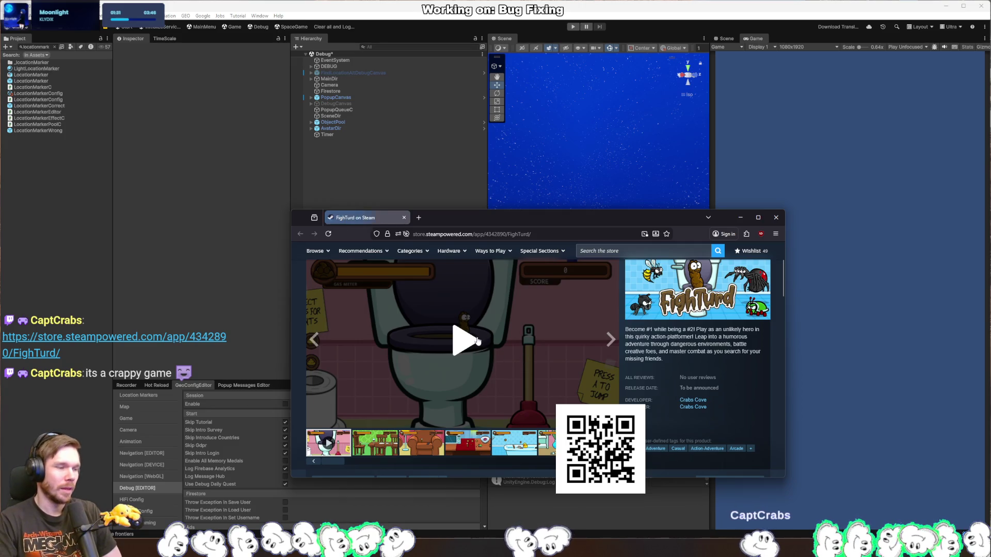
Play the trailer on the FighTurd Steam store page
{"action": "left_click", "coordinate": [508, 349]}
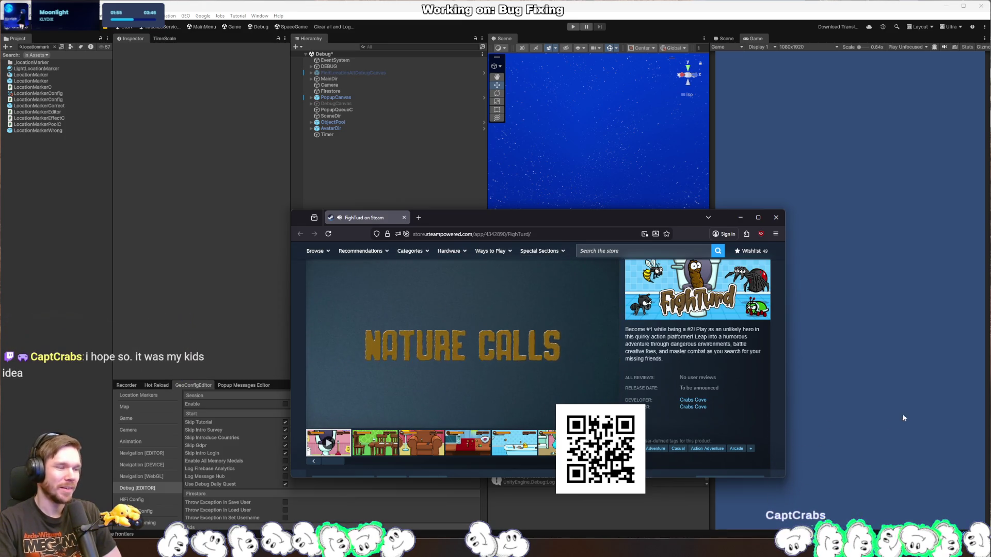
Browse the armchair, kitchen, bathtub, vase-and-plunger and dining-room screenshots of FighTurd
{"action": "left_click", "coordinate": [419, 448]}
{"action": "left_click", "coordinate": [469, 447]}
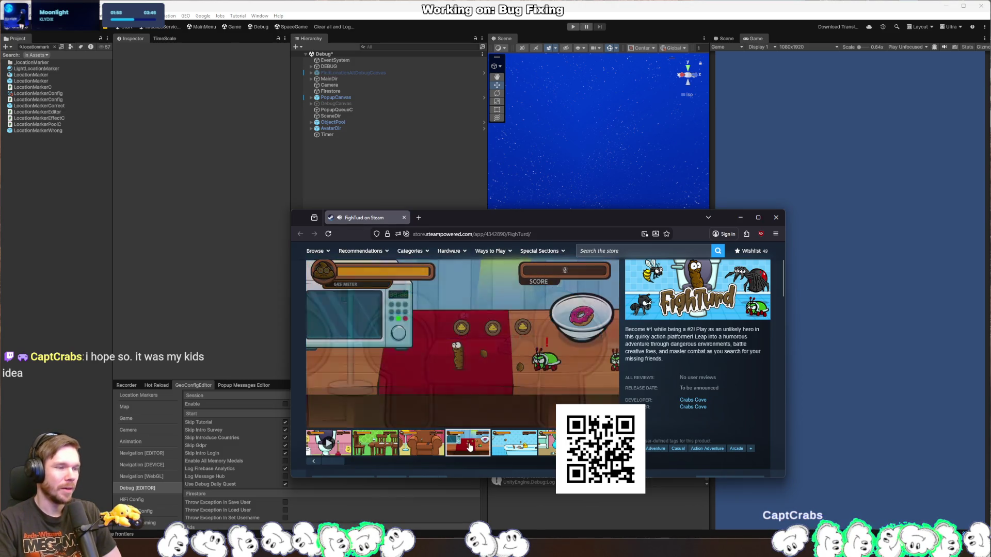
{"action": "left_click", "coordinate": [514, 447]}
{"action": "left_click", "coordinate": [537, 453]}
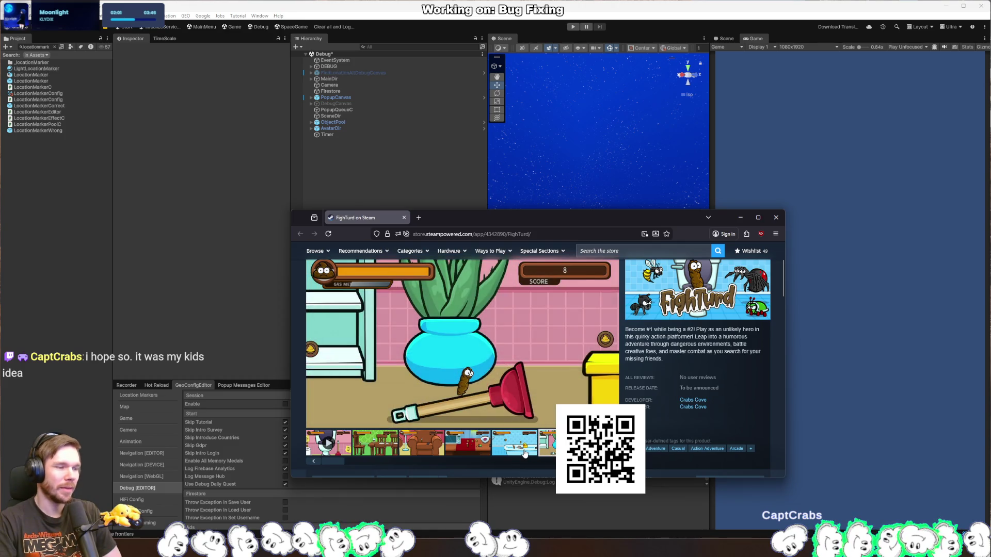
{"action": "left_click", "coordinate": [367, 454]}
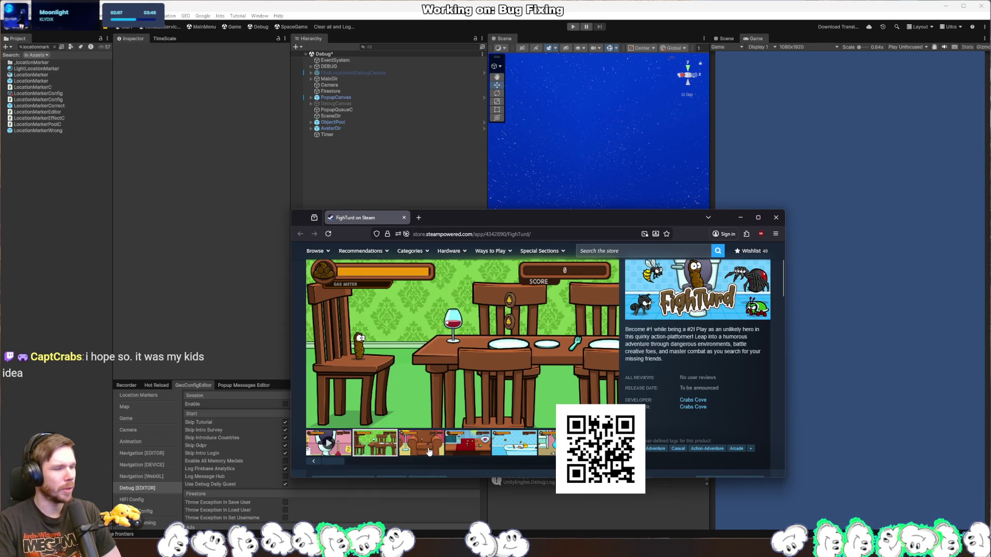
{"action": "left_click", "coordinate": [428, 452]}
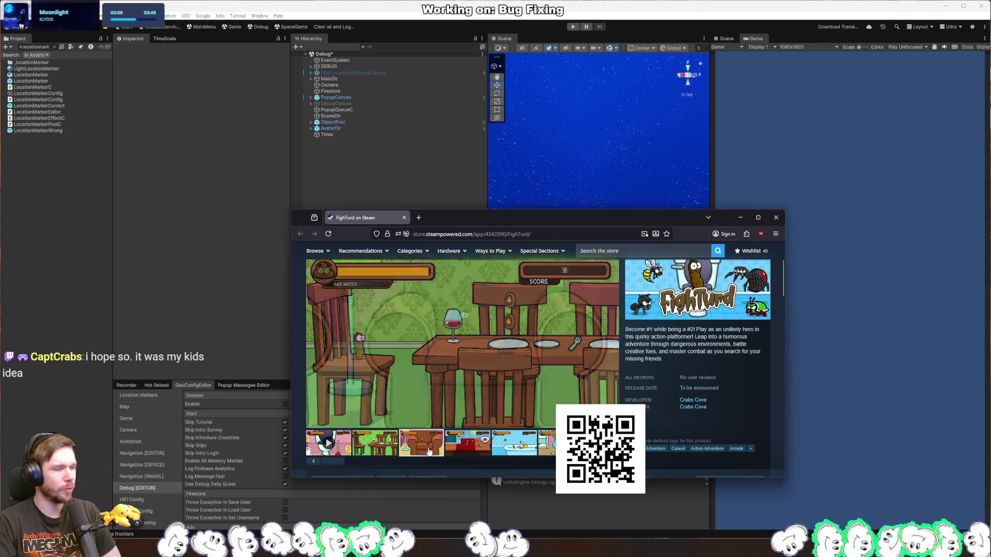
{"action": "left_click", "coordinate": [474, 453]}
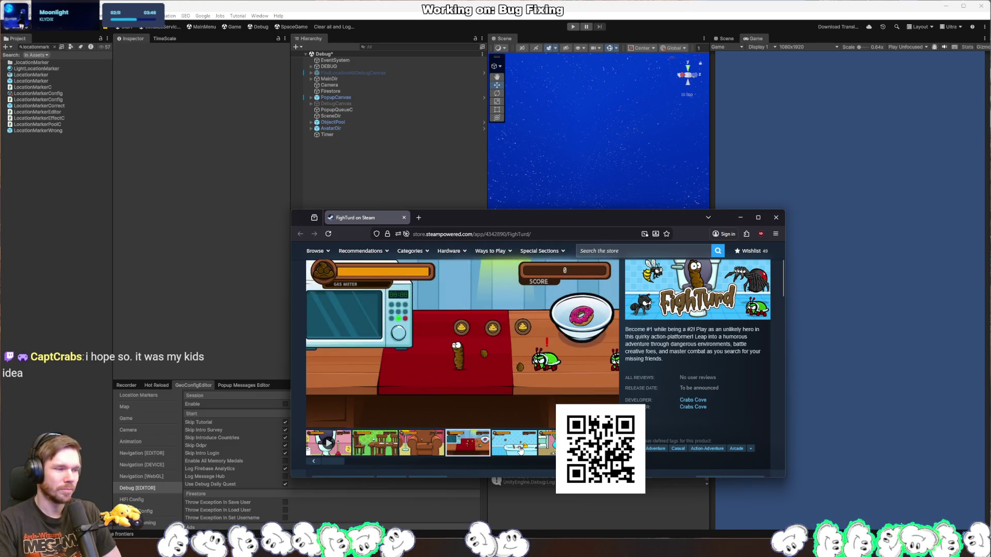
{"action": "left_click", "coordinate": [520, 450]}
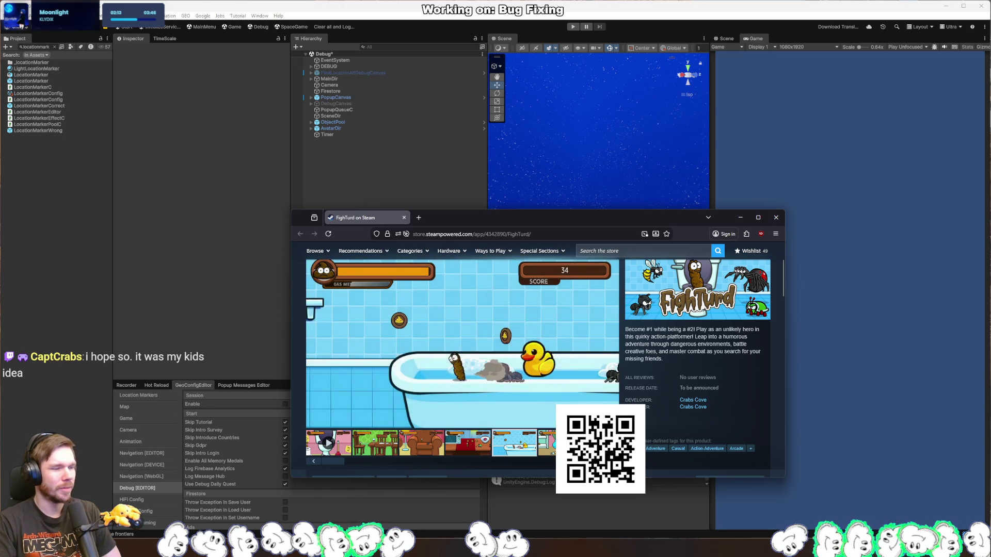
{"action": "left_click", "coordinate": [547, 444]}
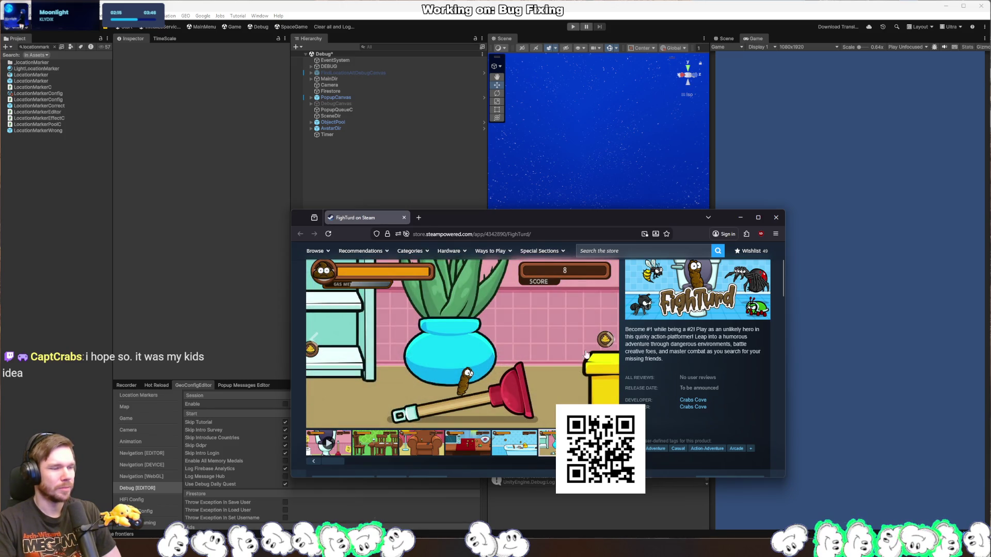
Scroll to the release details and select the keyboard and mouse notice
{"action": "scroll", "coordinate": [729, 359], "scroll_direction": "down", "scroll_amount": 5}
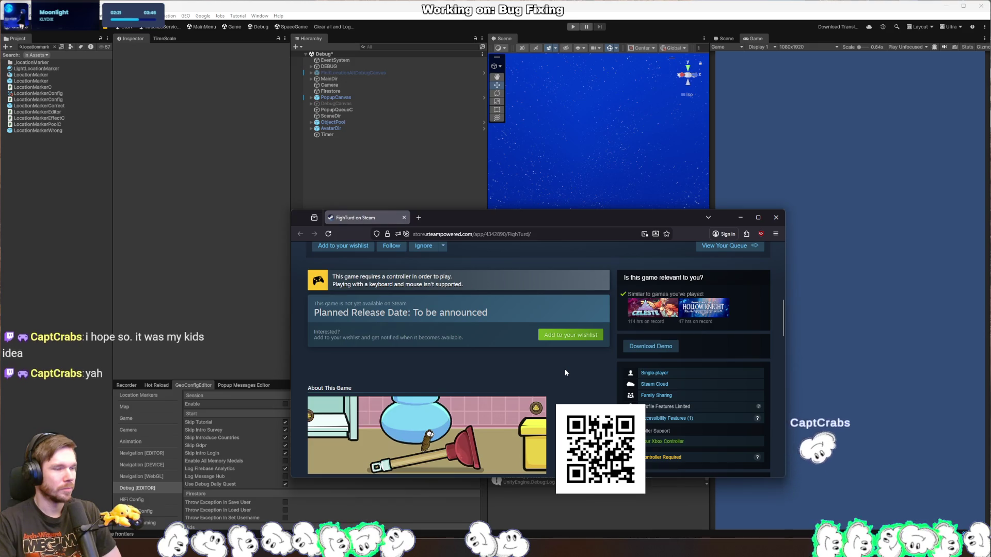
{"action": "left_click_drag", "start_coordinate": [463, 285], "coordinate": [334, 287]}
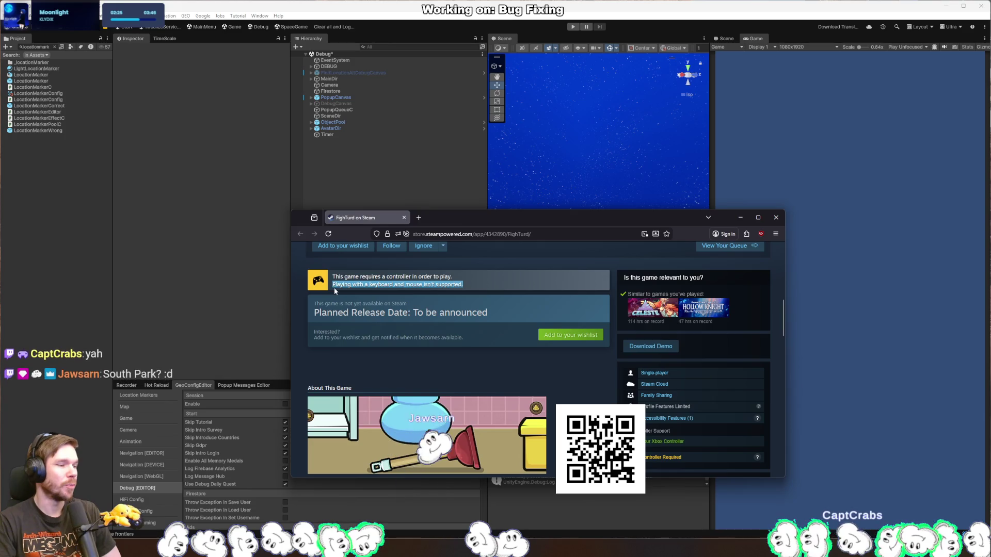
{"action": "scroll", "coordinate": [517, 408], "scroll_direction": "up", "scroll_amount": 5}
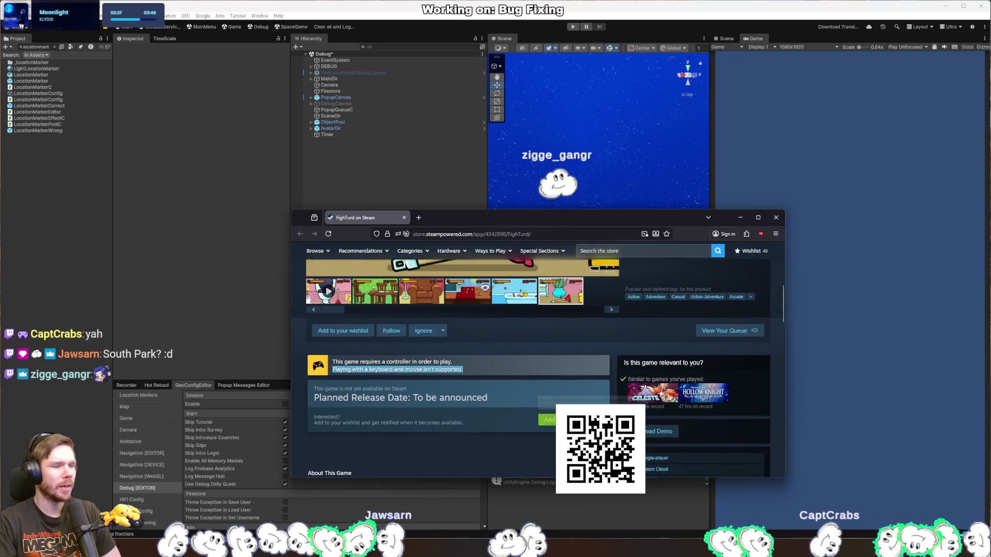
{"action": "scroll", "coordinate": [476, 465], "scroll_direction": "down", "scroll_amount": 1}
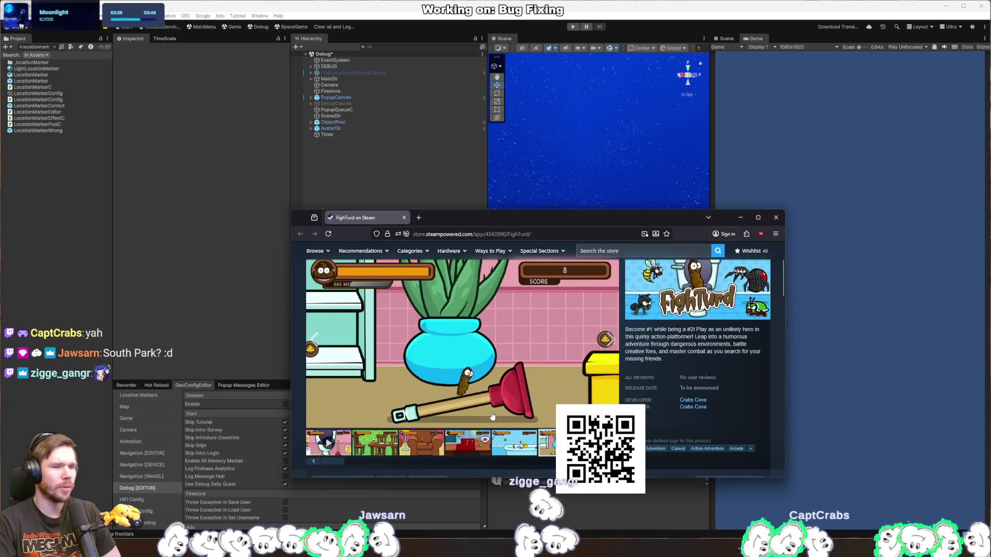
View the couch, red kitchen and bathtub screenshots, then close the store page window
{"action": "left_click", "coordinate": [442, 452]}
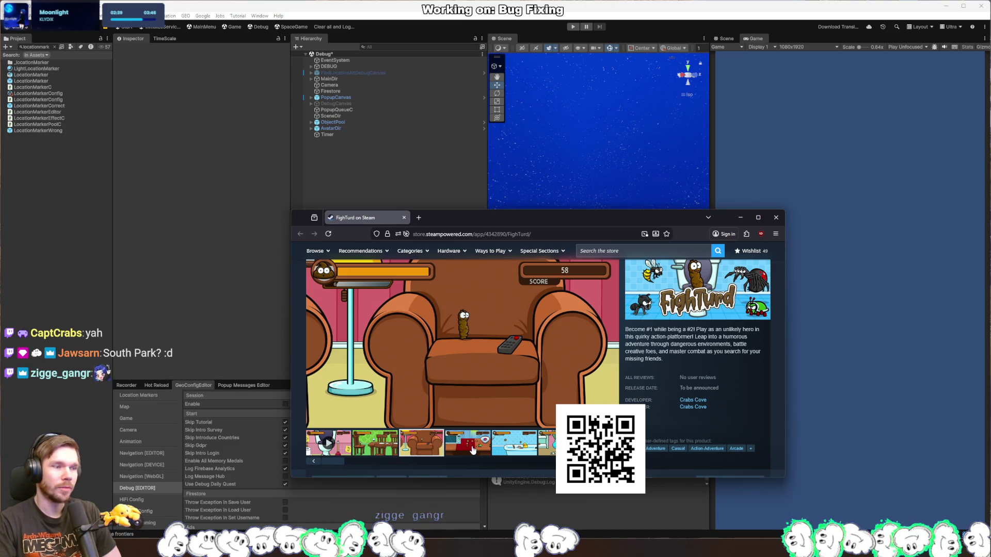
{"action": "left_click", "coordinate": [473, 450]}
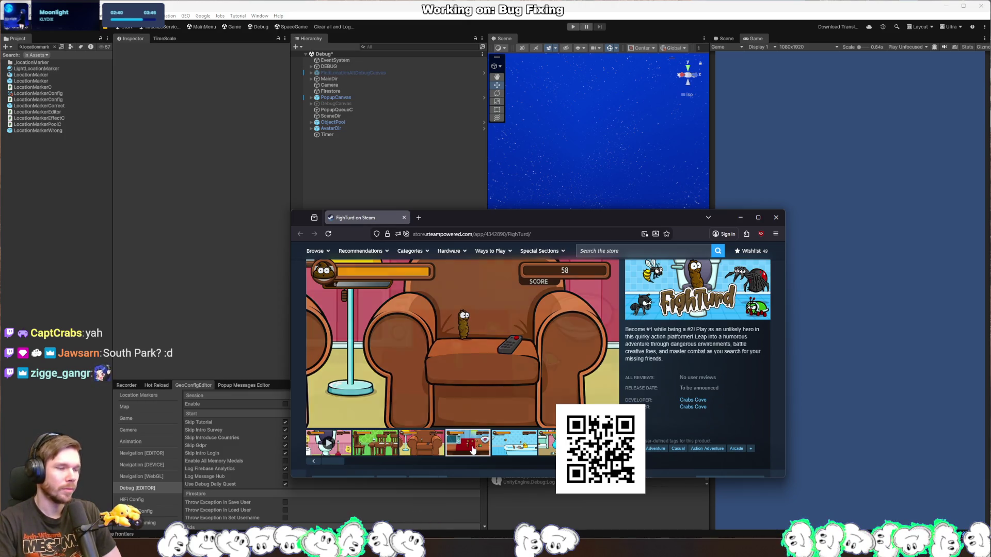
{"action": "left_click", "coordinate": [513, 448]}
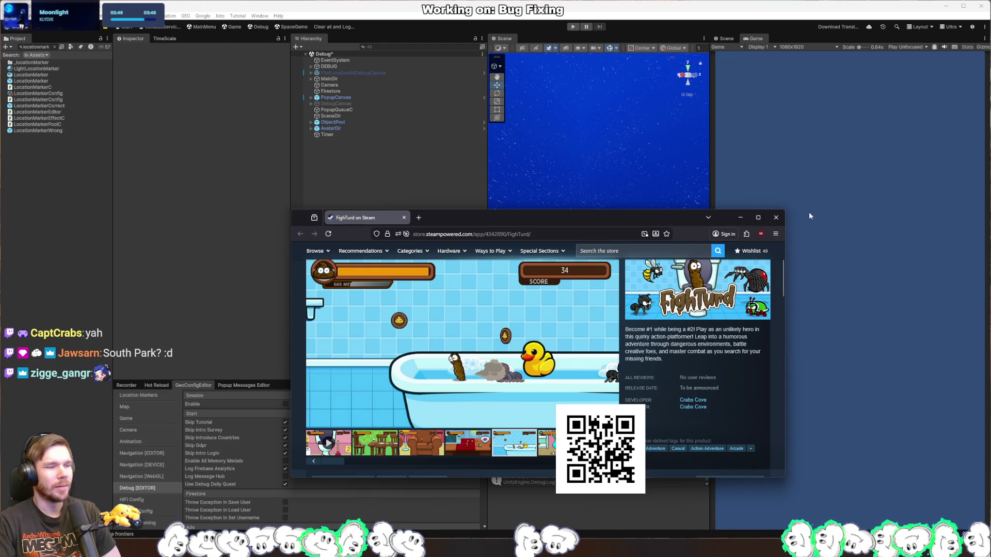
{"action": "left_click", "coordinate": [776, 217]}
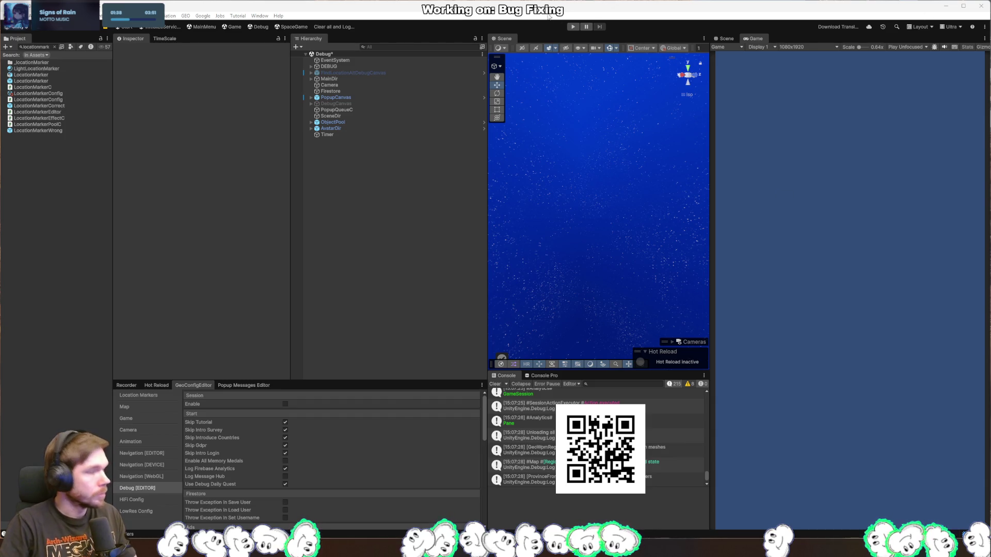
Enter play mode on the Debug scene to test the location marker changes
{"action": "left_click", "coordinate": [573, 26]}
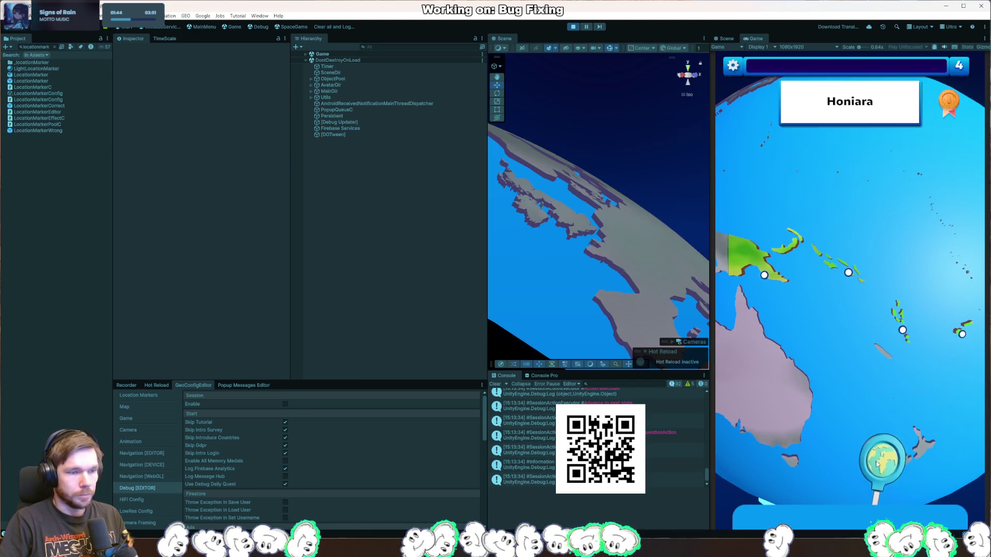
Answer Honiara by pinning the Solomon Islands, then stop play mode
{"action": "left_click_drag", "start_coordinate": [876, 464], "coordinate": [856, 330]}
{"action": "left_click", "coordinate": [573, 27]}
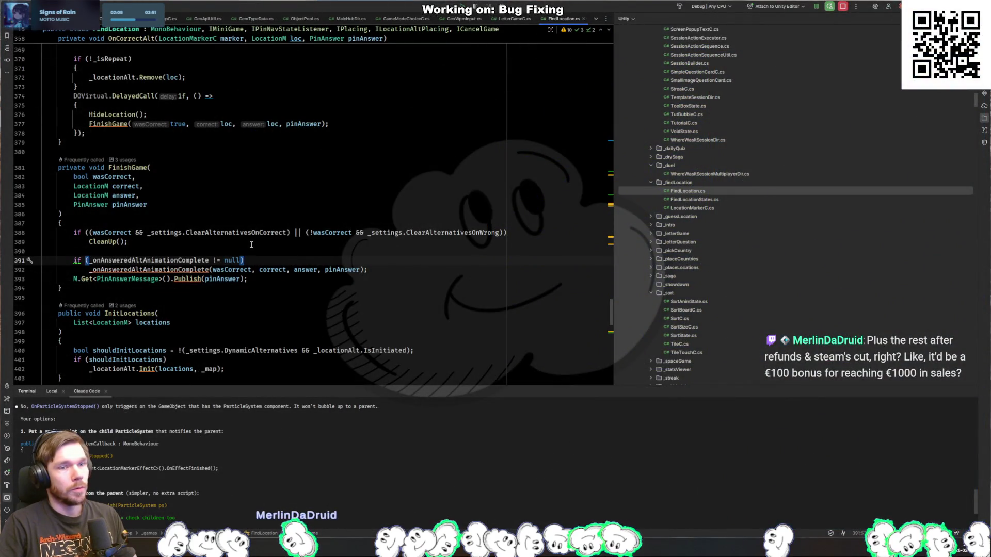
Step through FinishGame lines 382–395, including the line 392 callback, then return to Unity
{"action": "left_click", "coordinate": [419, 271]}
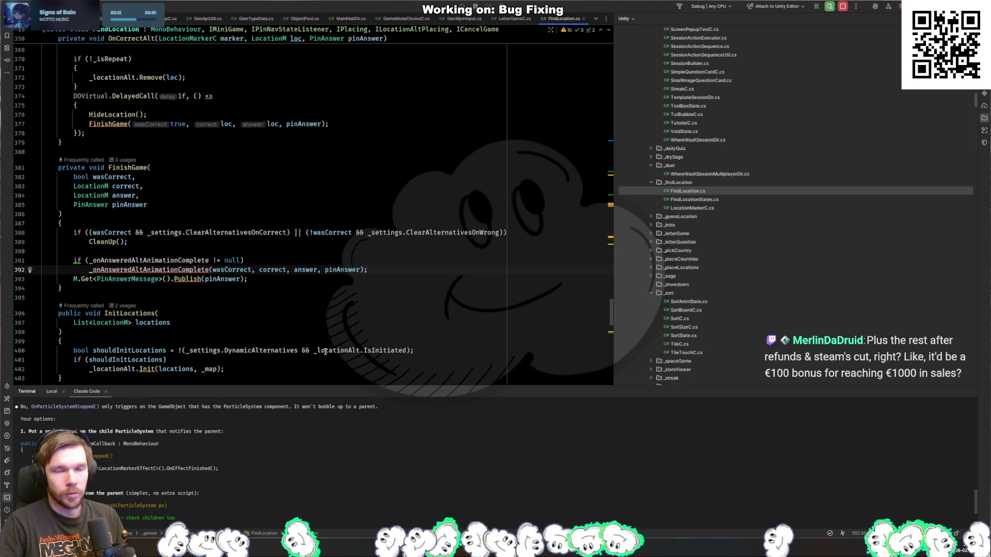
{"action": "left_click", "coordinate": [323, 296]}
{"action": "key", "text": "Left"}
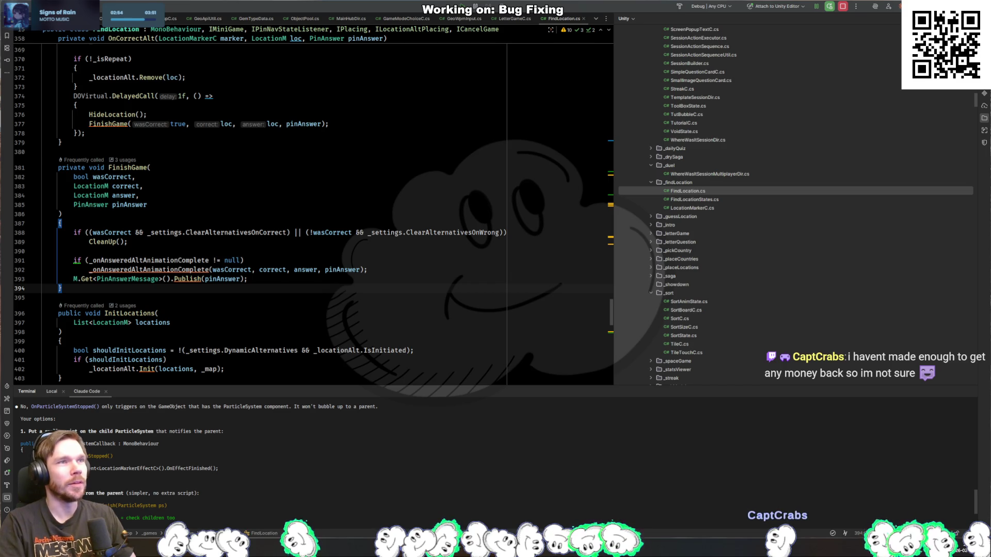
{"action": "left_click", "coordinate": [323, 178]}
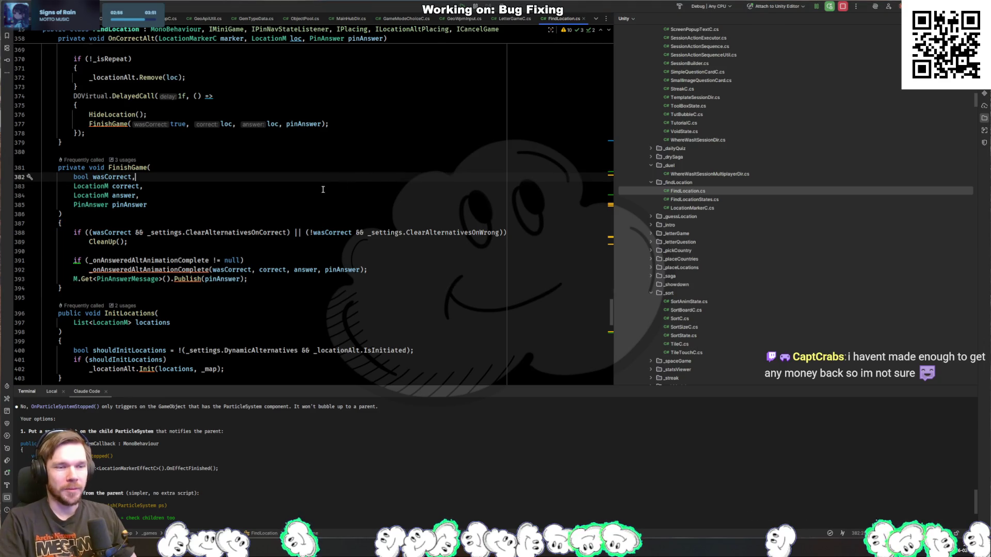
{"action": "left_click", "coordinate": [306, 215]}
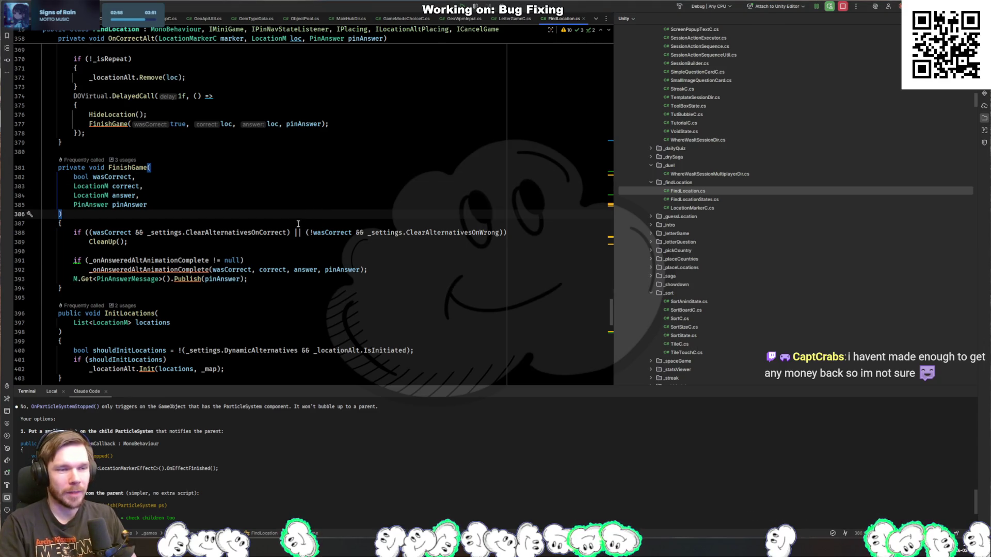
{"action": "key", "text": "alt+Tab"}
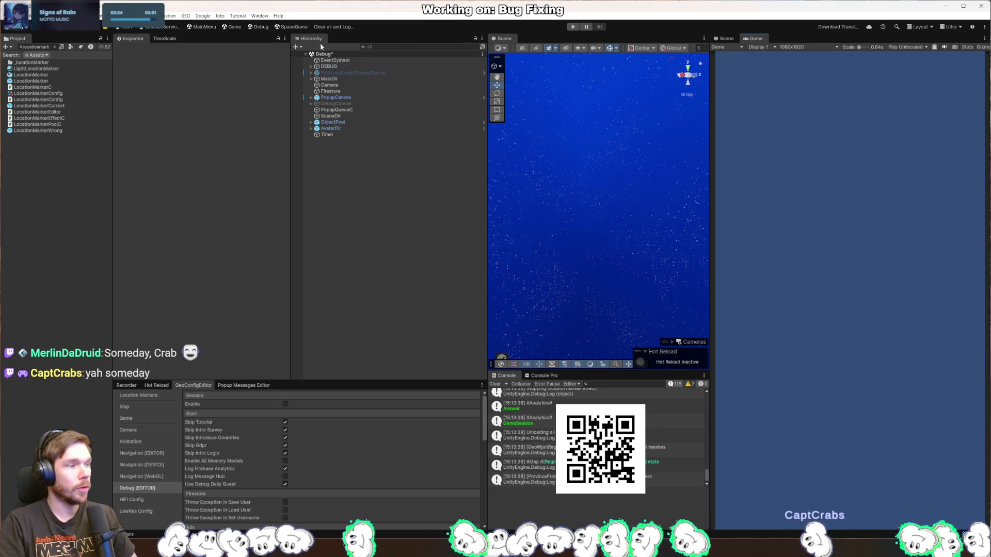
Load the Start scene without saving, enter play mode and start the Europe challenge
{"action": "left_click", "coordinate": [123, 30]}
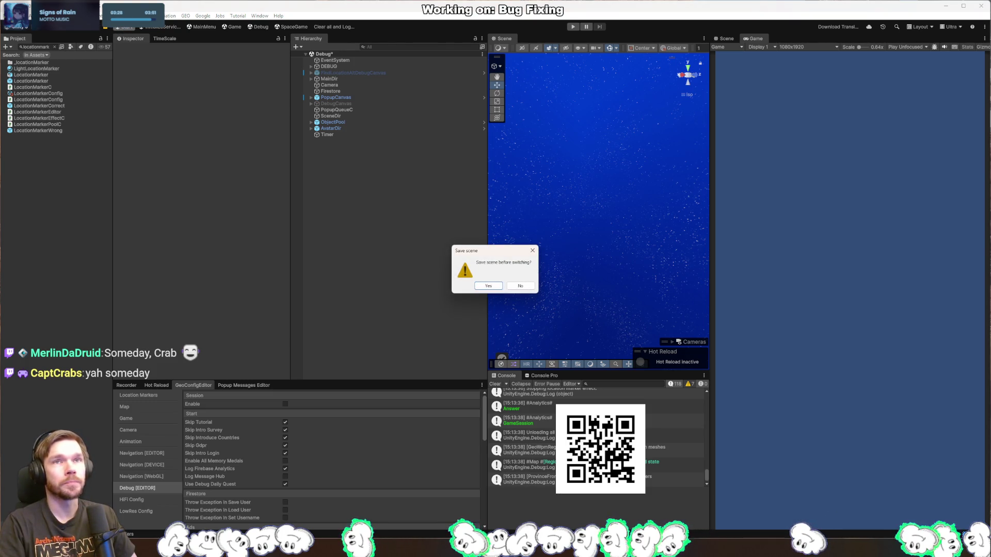
{"action": "left_click", "coordinate": [520, 286]}
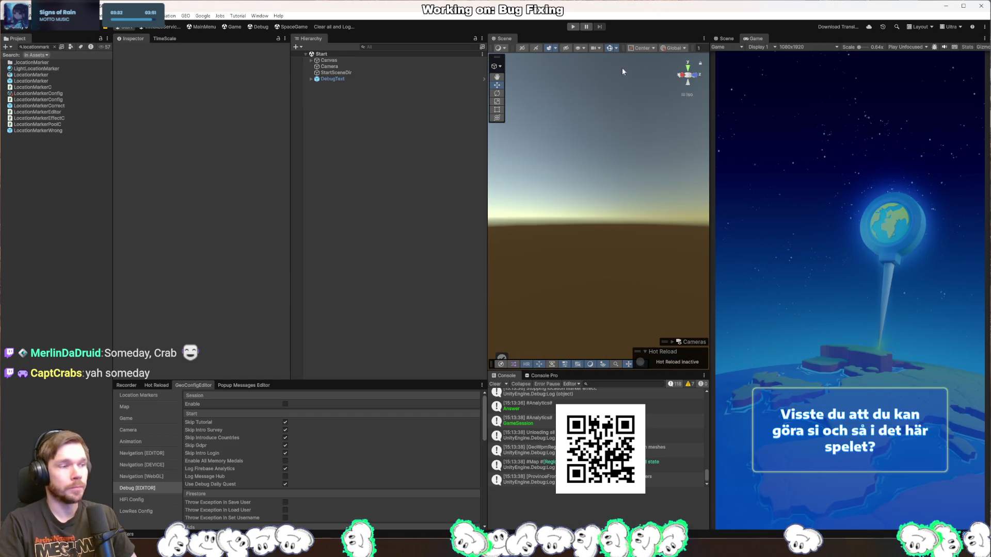
{"action": "left_click", "coordinate": [573, 26]}
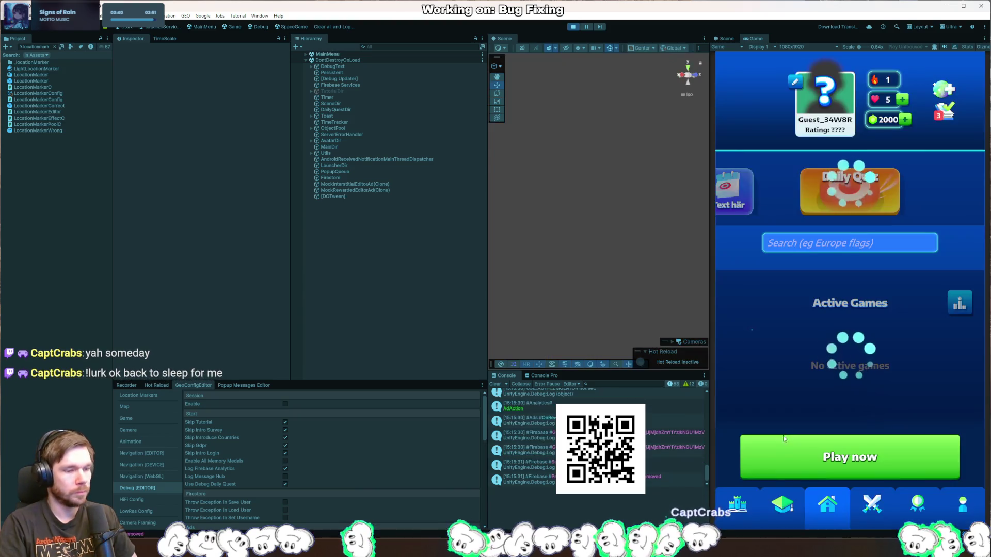
{"action": "left_click", "coordinate": [751, 509]}
{"action": "left_click", "coordinate": [865, 407]}
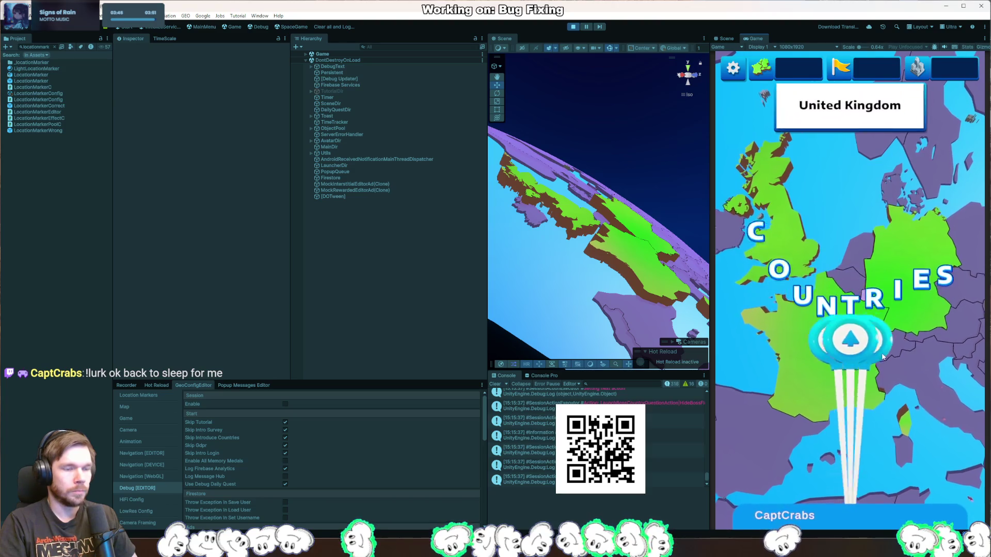
Answer the United Kingdom, Germany flag, Paris, London and Berlin questions and continue past level 1
{"action": "left_click", "coordinate": [864, 458]}
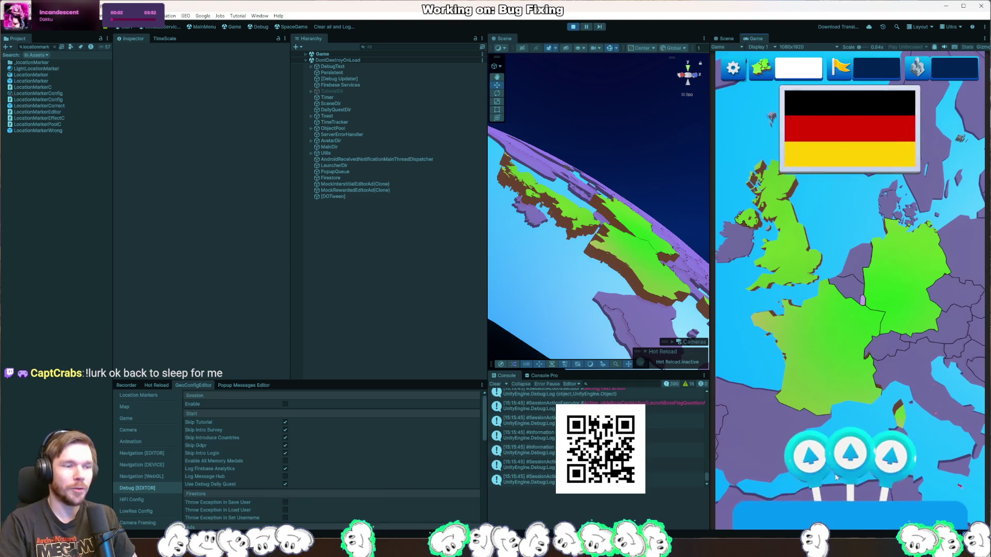
{"action": "left_click", "coordinate": [850, 459]}
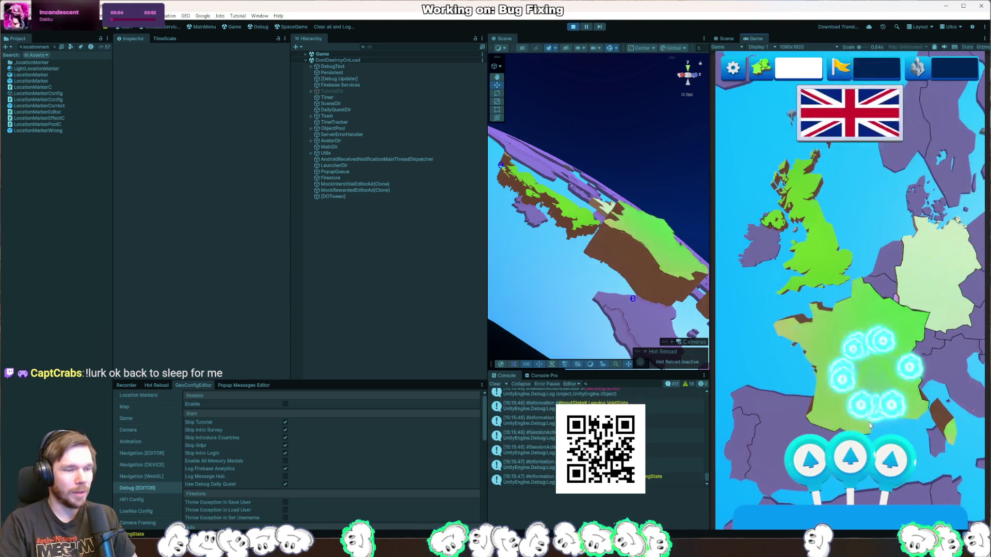
{"action": "left_click", "coordinate": [851, 458]}
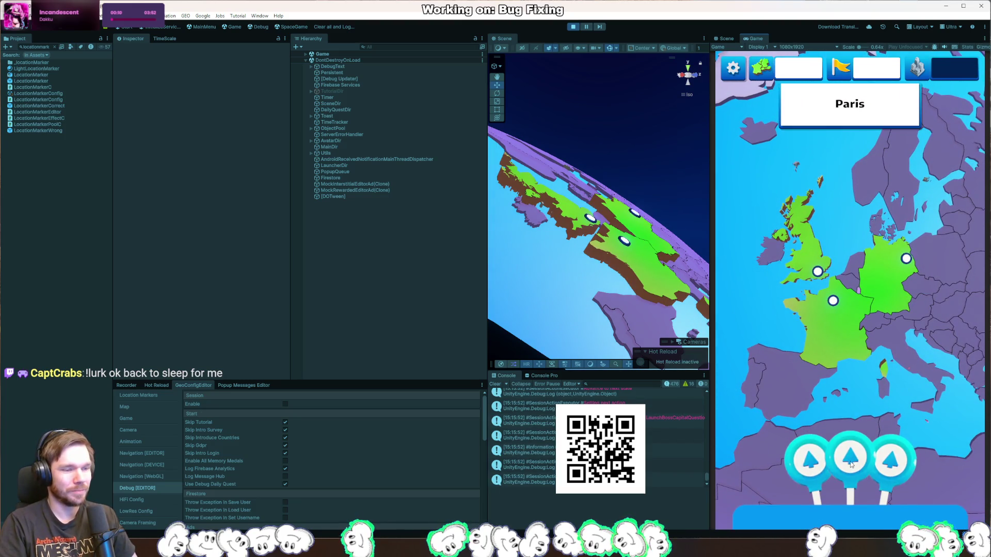
{"action": "left_click", "coordinate": [850, 464]}
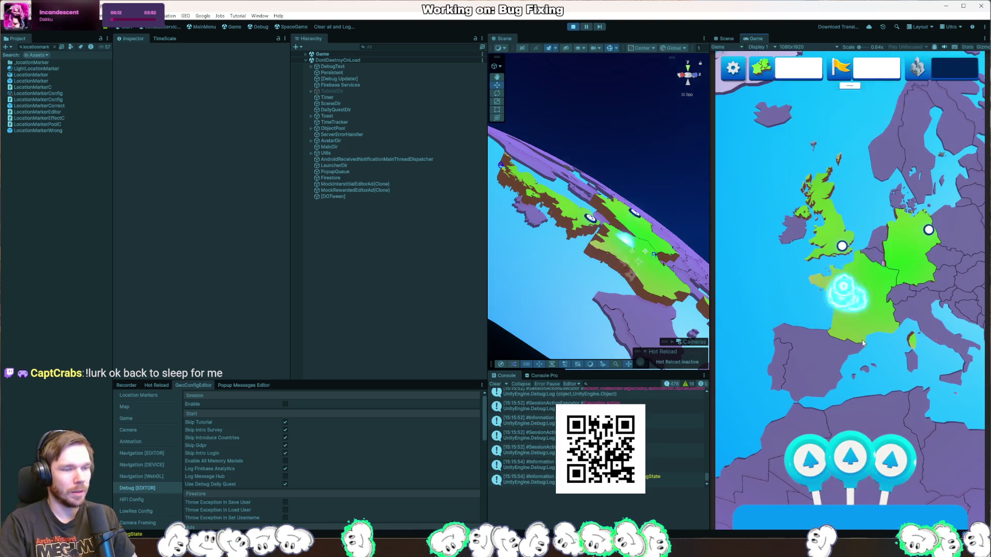
{"action": "left_click_drag", "start_coordinate": [850, 459], "coordinate": [842, 247]}
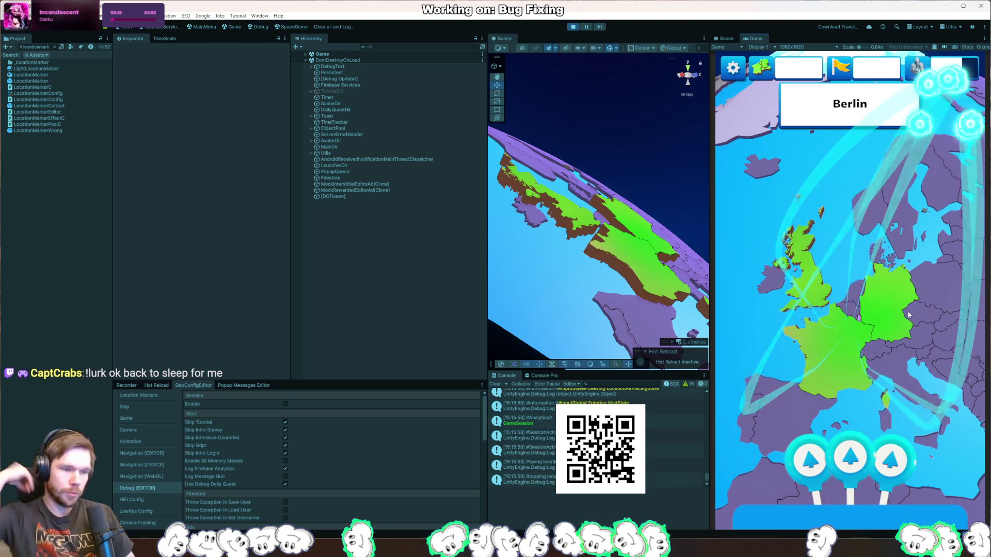
{"action": "left_click_drag", "start_coordinate": [871, 455], "coordinate": [909, 316]}
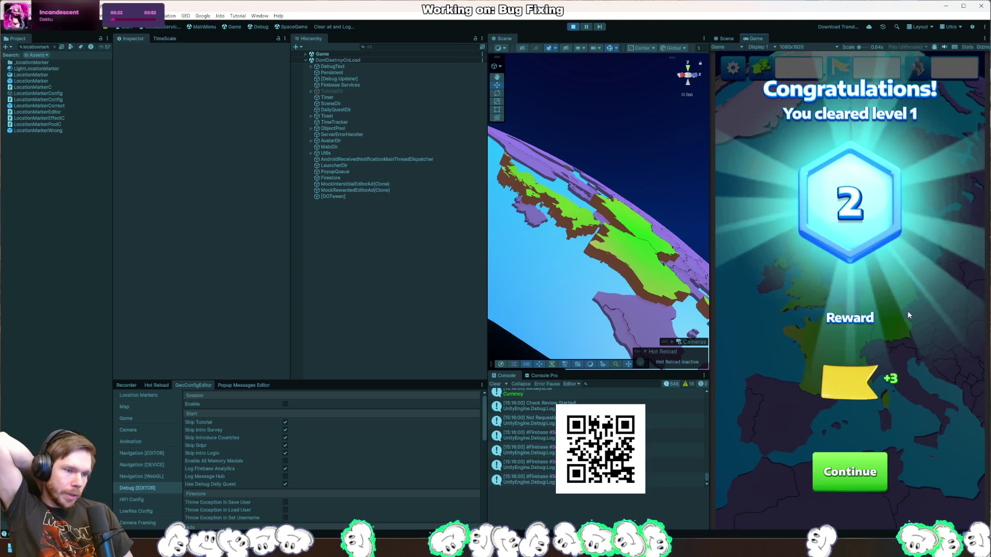
{"action": "left_click", "coordinate": [872, 474]}
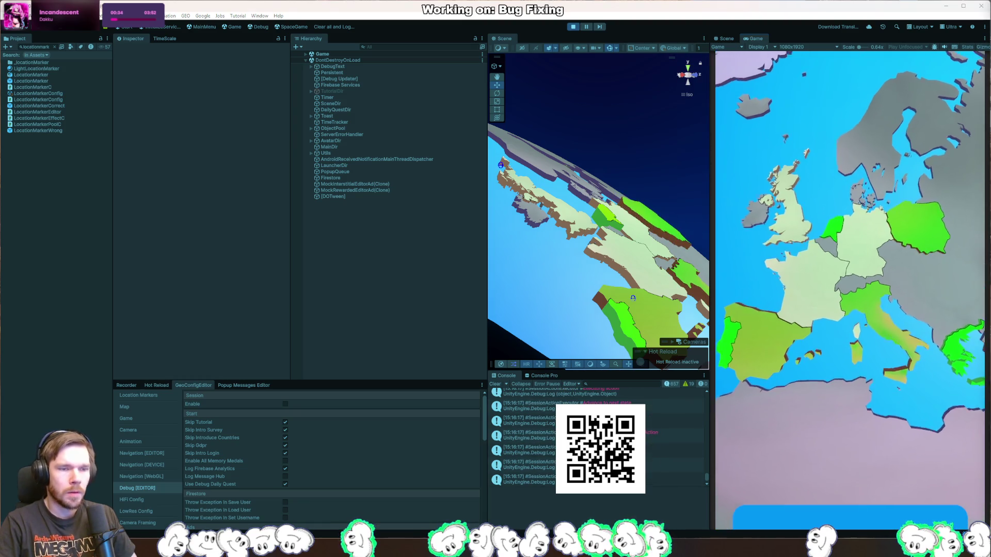
{"action": "key", "text": "alt+Tab"}
{"action": "key", "text": "ctrl+Tab"}
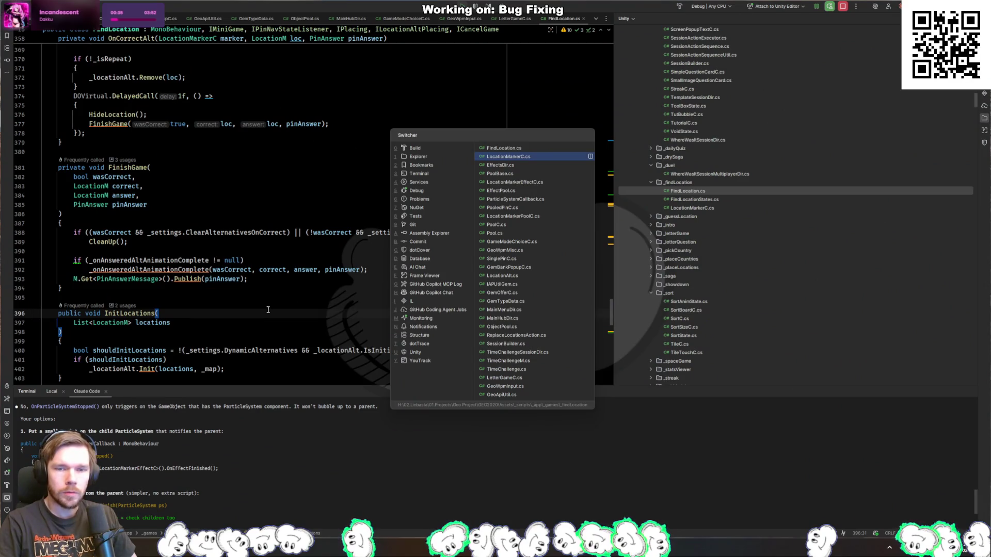
Open LocationMarkerC.cs and review ShowCorrect's effect code
{"action": "key", "text": "ctrl+Tab"}
{"action": "left_click", "coordinate": [527, 154]}
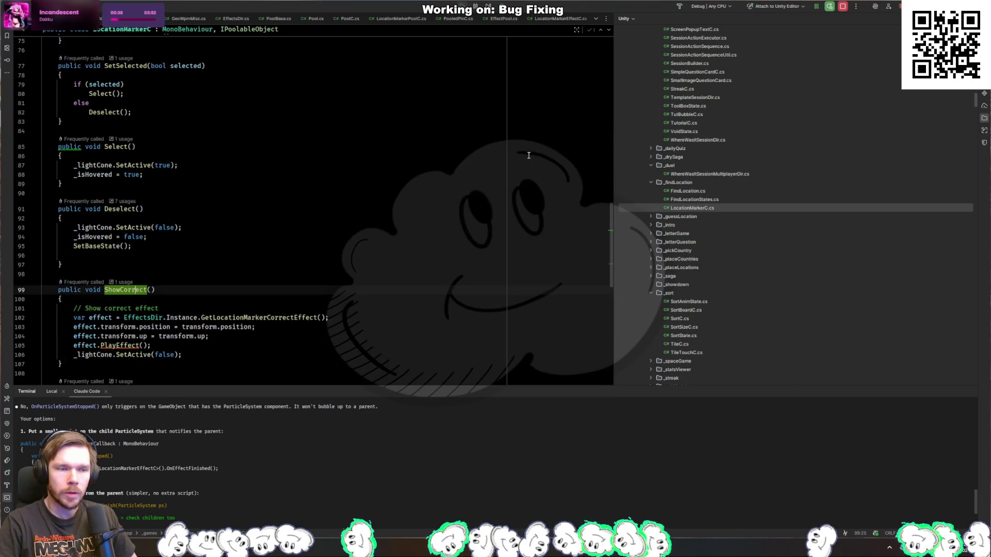
{"action": "left_click", "coordinate": [261, 237]}
{"action": "left_click", "coordinate": [288, 345]}
{"action": "left_click", "coordinate": [294, 336]}
Add 'effect.transform.position += transform.up' after ShowCorrect's effect position line
{"action": "left_click", "coordinate": [301, 318]}
{"action": "left_click", "coordinate": [302, 335]}
{"action": "left_click", "coordinate": [304, 318]}
{"action": "left_click", "coordinate": [310, 331]}
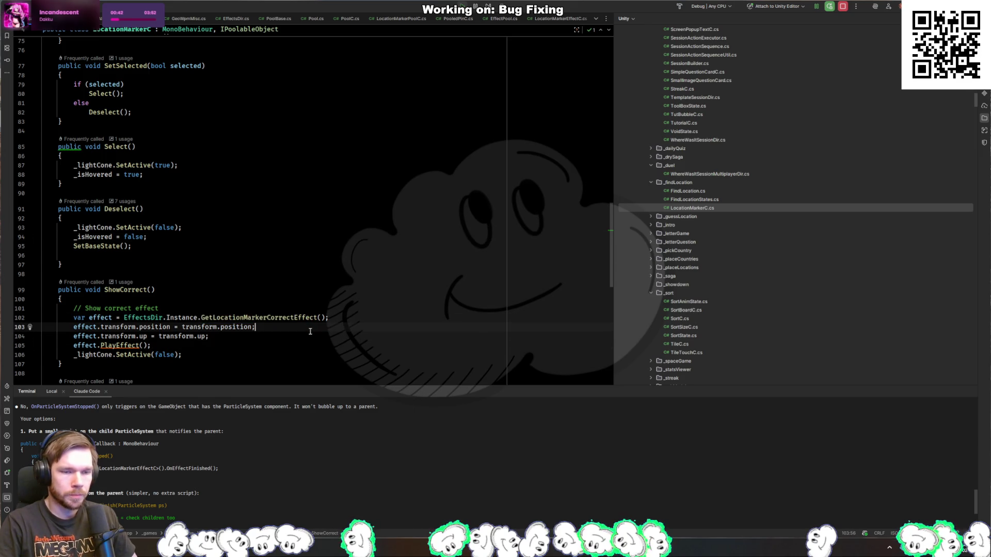
{"action": "key", "text": "Down"}
{"action": "key", "text": "Return"}
{"action": "type", "text": "effect.t"}
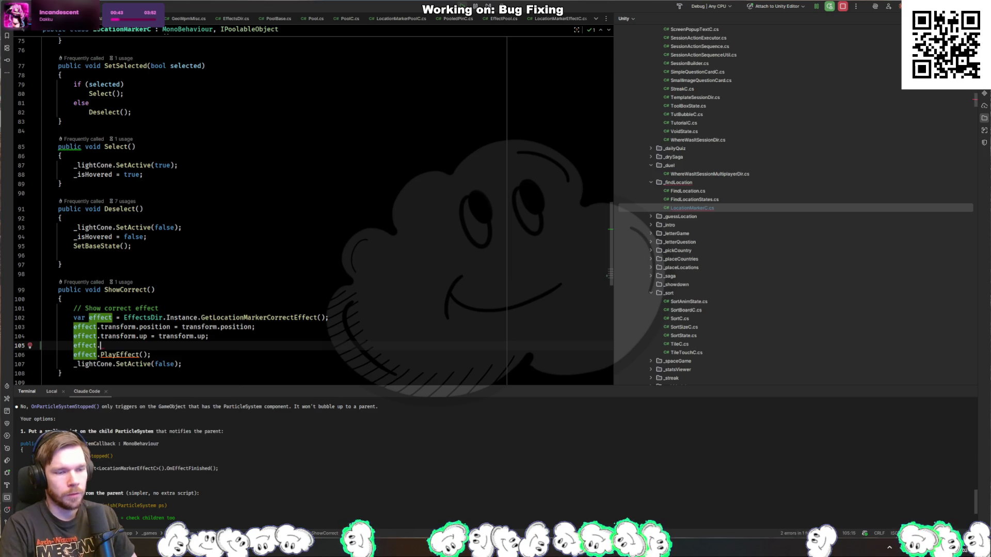
{"action": "key", "text": "Return"}
{"action": "type", "text": "."}
{"action": "key", "text": "Return"}
{"action": "type", "text": "+= transform.up;"}
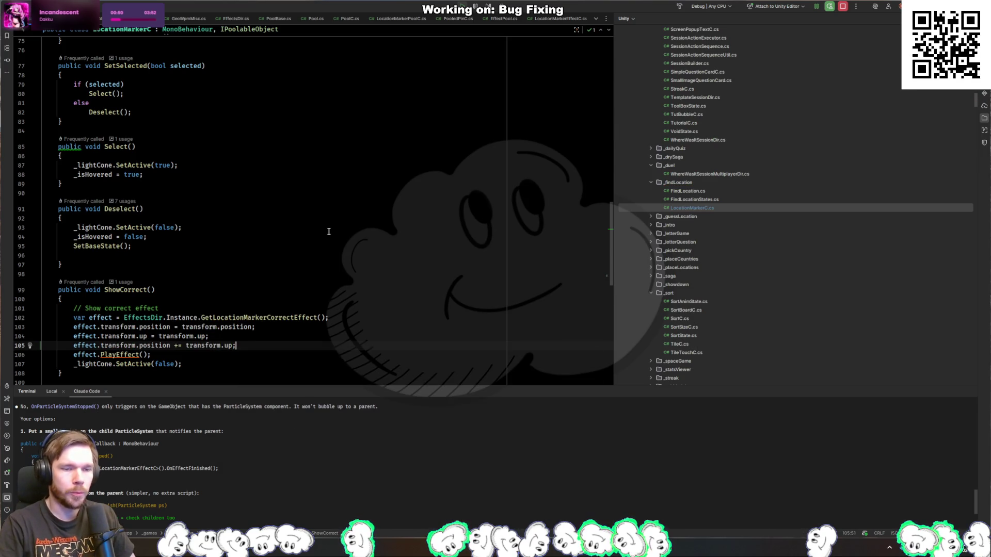
Copy the outward offset line into ShowWrong's effect code
{"action": "key", "text": "ctrl+c"}
{"action": "scroll", "coordinate": [329, 232], "scroll_direction": "down", "scroll_amount": 5}
{"action": "left_click", "coordinate": [366, 294]}
{"action": "key", "text": "ctrl+v"}
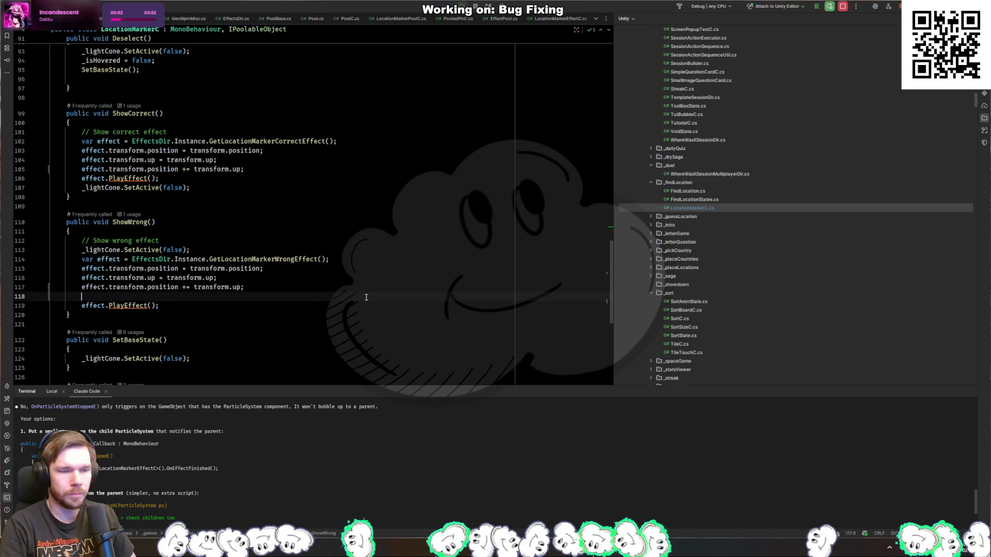
{"action": "key", "text": "BackSpace"}
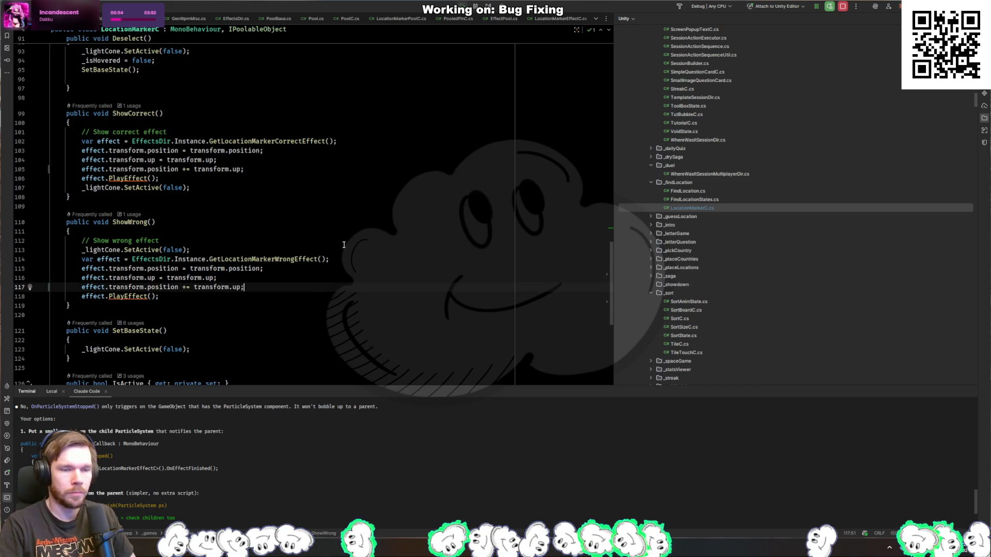
Add a private void PlayEffect method taking a LocationMarkerEffectC parameter below ShowWrong
{"action": "left_click", "coordinate": [221, 304]}
{"action": "key", "text": "Return"}
{"action": "key", "text": "Return"}
{"action": "type", "text": "var private void PlayE"}
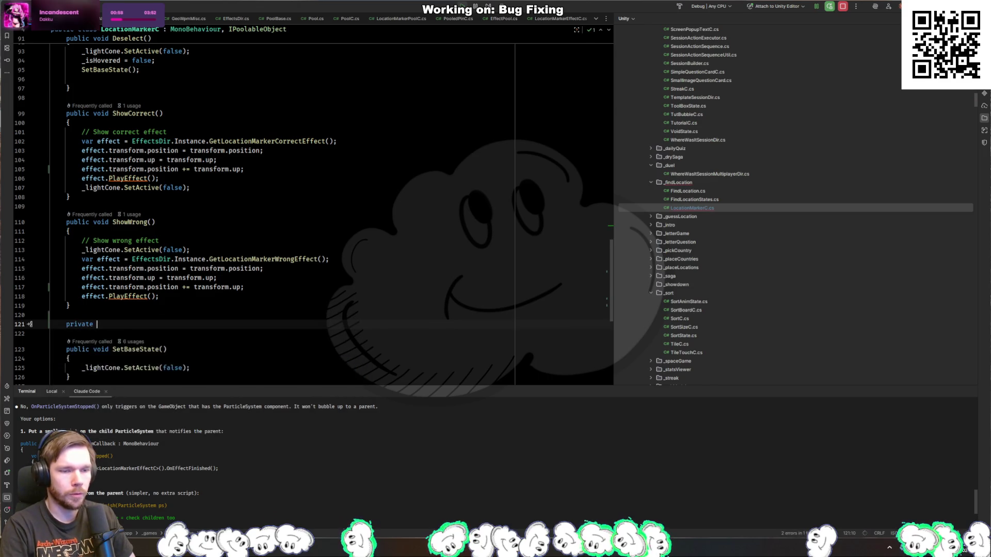
{"action": "type", "text": "ffect()"}
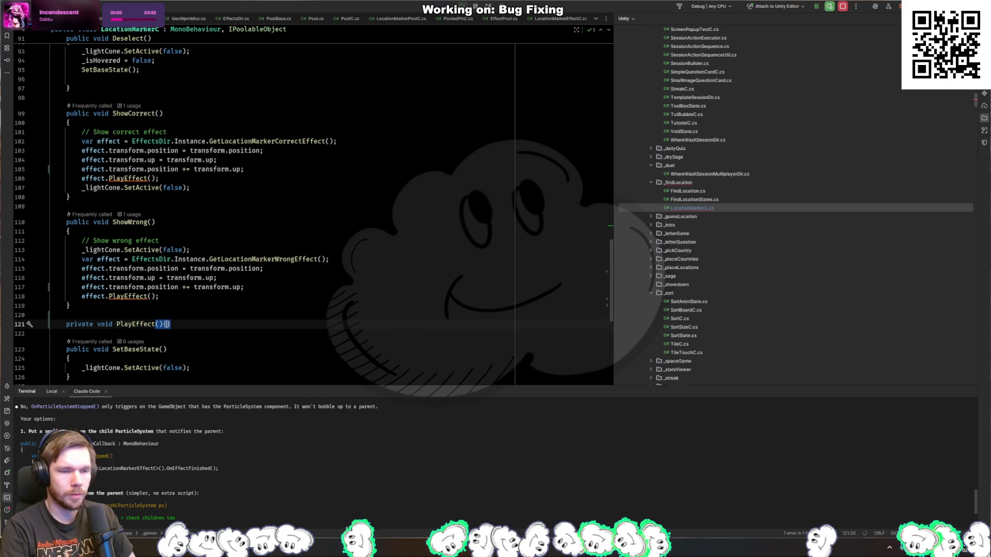
{"action": "type", "text": "{"}
{"action": "key", "text": "Return"}
{"action": "mouse_move", "coordinate": [154, 304]}
{"action": "left_mouse_down"}
{"action": "mouse_move", "coordinate": [124, 269]}
{"action": "mouse_move", "coordinate": [82, 269]}
{"action": "left_mouse_up"}
{"action": "left_click", "coordinate": [183, 317]}
{"action": "key", "text": "Down"}
{"action": "key", "text": "End"}
{"action": "key", "text": "Left"}
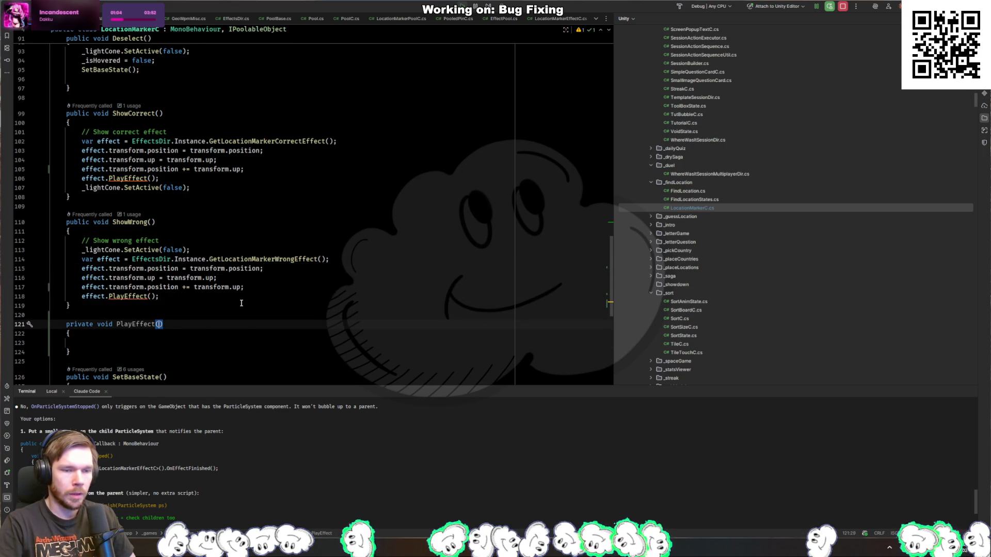
{"action": "type", "text": "ocationM"}
{"action": "key", "text": "Return"}
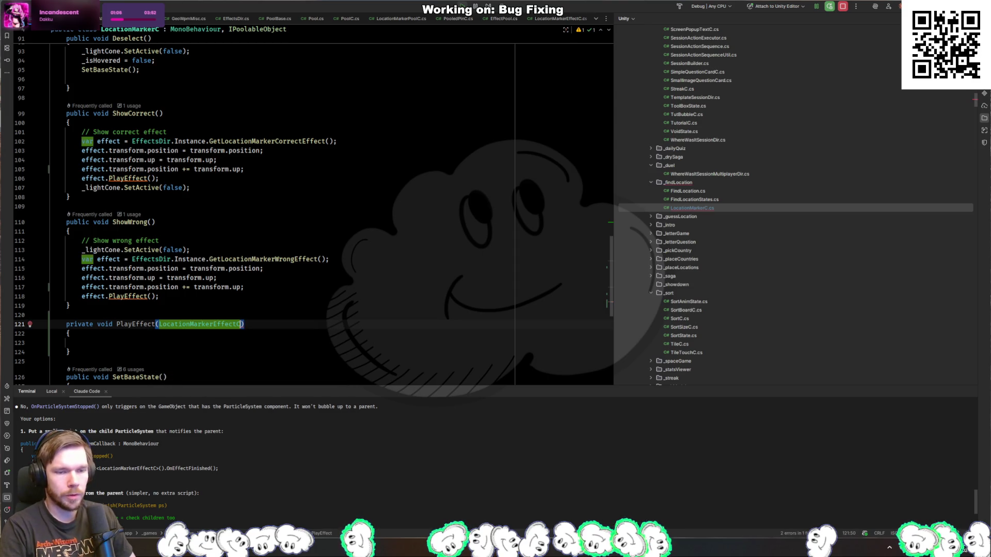
Move ShowWrong's effect placement lines into PlayEffect and call PlayEffect(effect) there instead
{"action": "left_click", "coordinate": [159, 297]}
{"action": "left_click", "coordinate": [84, 266], "text": "shift"}
{"action": "key", "text": "ctrl+x"}
{"action": "key", "text": "Down"}
{"action": "key", "text": "Down"}
{"action": "key", "text": "Down"}
{"action": "key", "text": "ctrl+v"}
{"action": "left_click", "coordinate": [124, 270]}
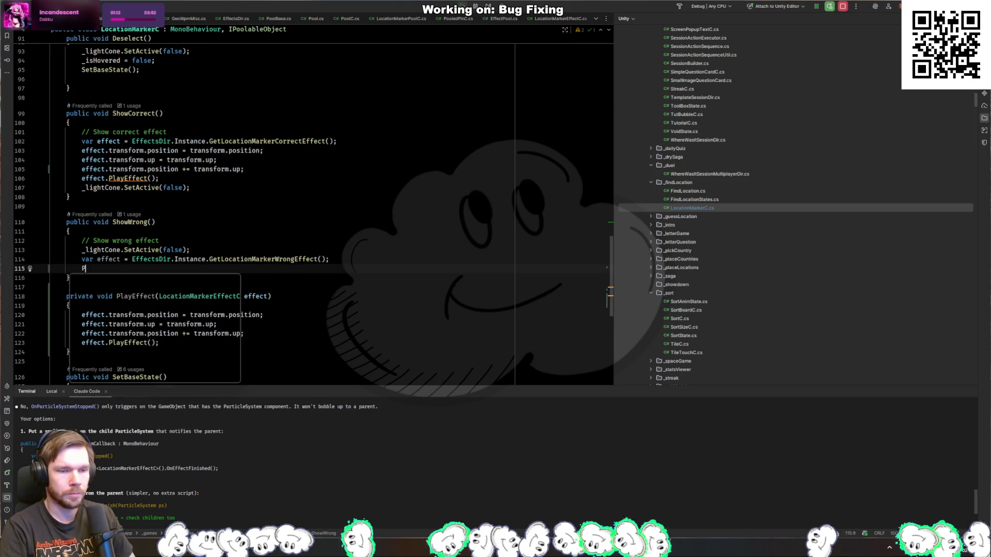
{"action": "type", "text": "layef"}
{"action": "key", "text": "Return"}
{"action": "type", "text": "effect);"}
Replace ShowCorrect's effect placement lines with the PlayEffect(effect) call
{"action": "key", "text": "Up"}
{"action": "key", "text": "Up"}
{"action": "key", "text": "Up"}
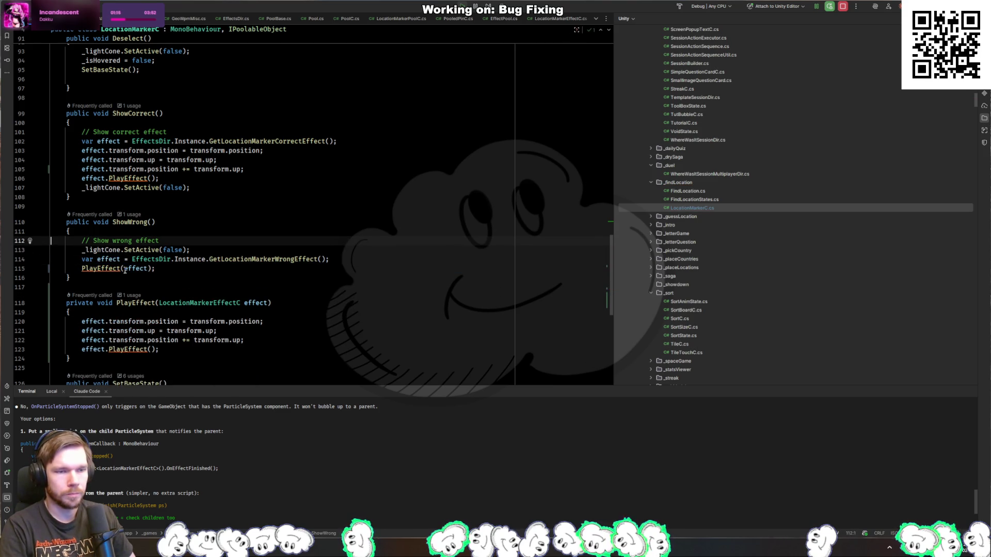
{"action": "left_click_drag", "start_coordinate": [179, 180], "coordinate": [106, 151]}
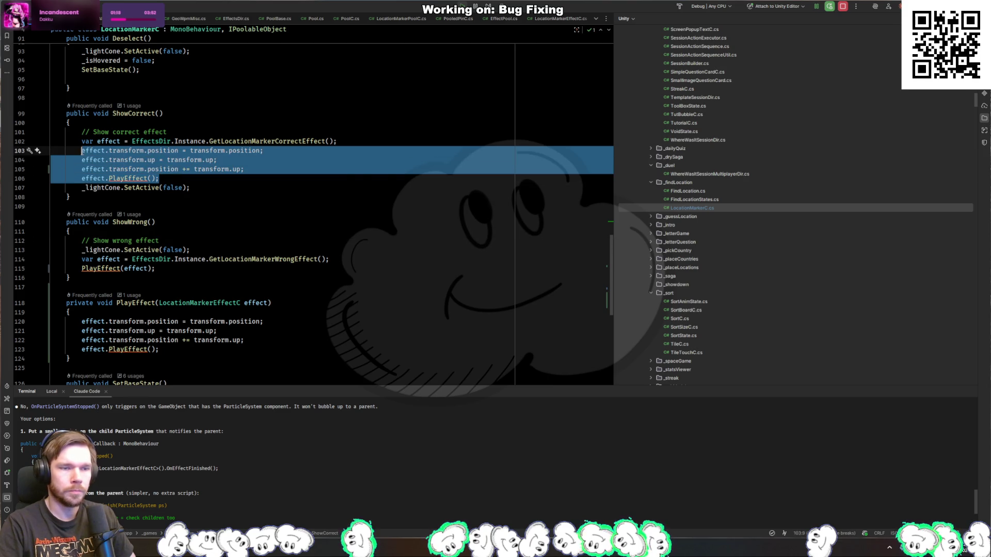
{"action": "key", "text": "ctrl+v"}
{"action": "key", "text": "BackSpace"}
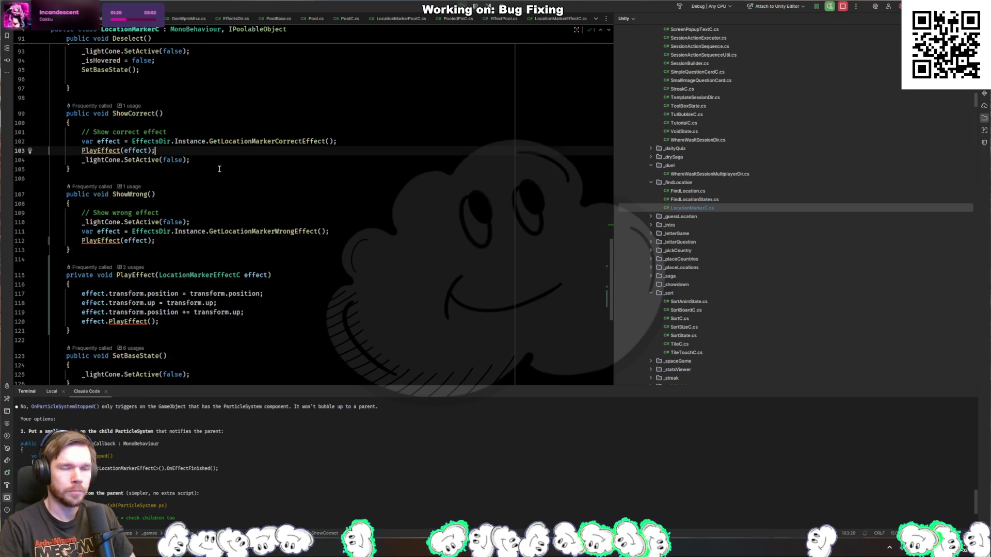
{"action": "left_click", "coordinate": [346, 231]}
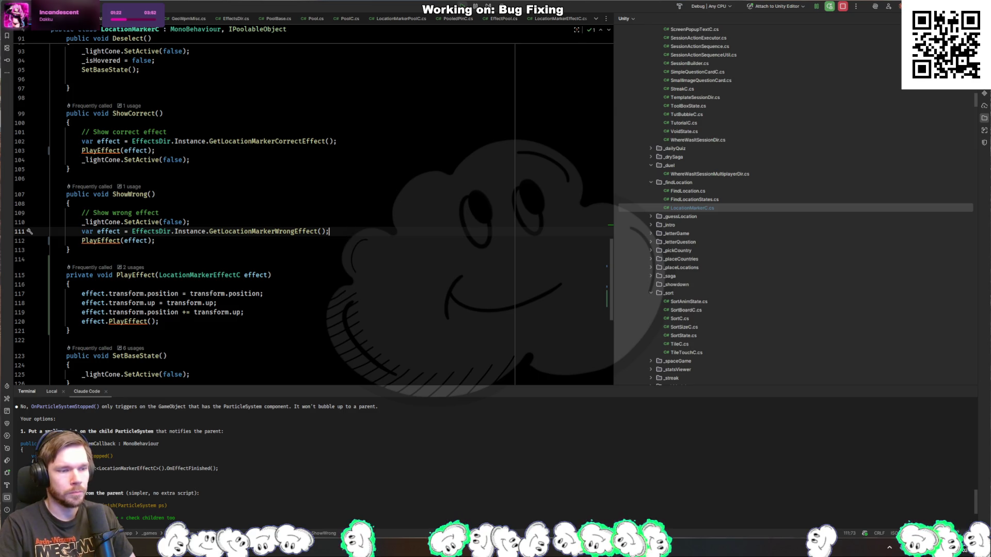
{"action": "key", "text": "alt+Tab"}
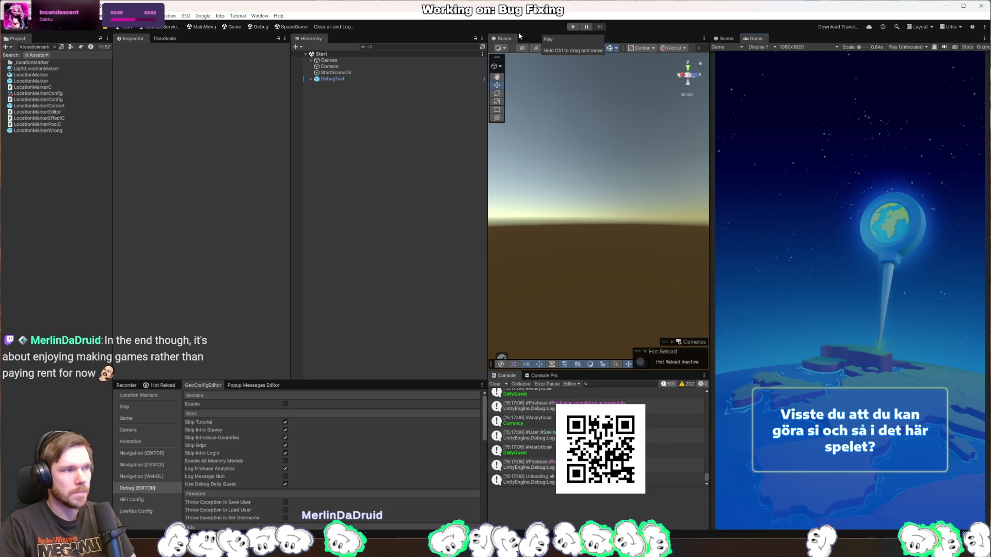
Enter play mode and start the Europe challenge level
{"action": "left_click", "coordinate": [341, 24]}
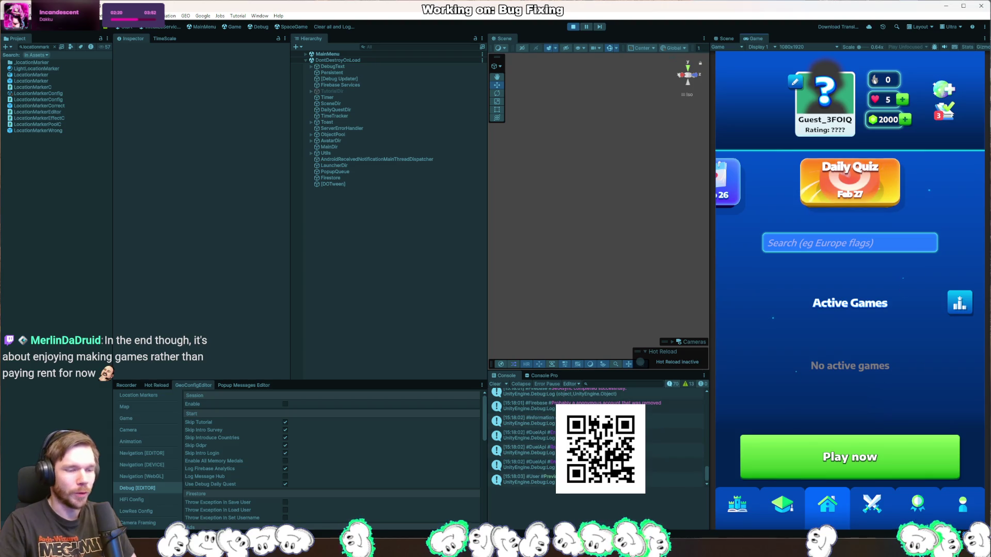
{"action": "left_click", "coordinate": [865, 457]}
{"action": "left_click", "coordinate": [865, 449]}
{"action": "left_click", "coordinate": [866, 449]}
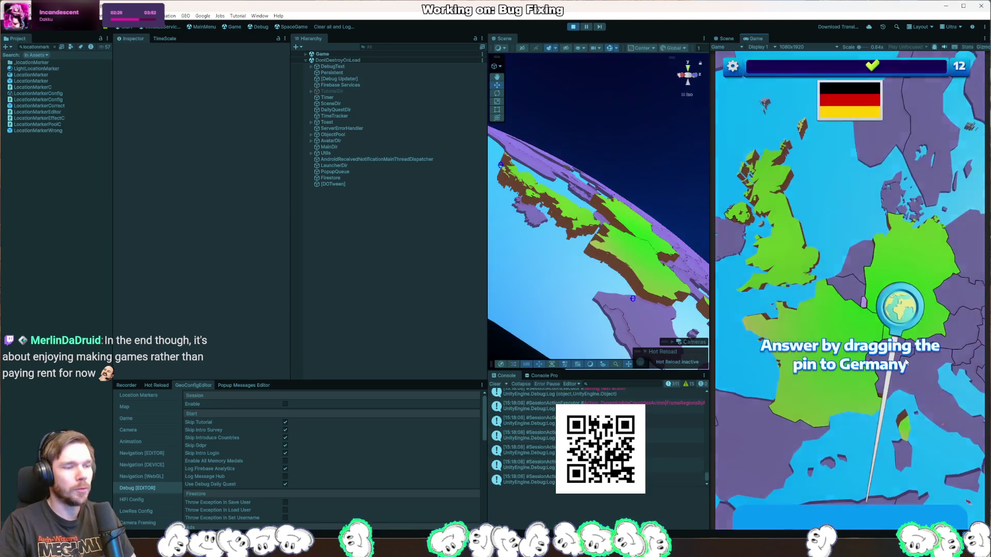
Answer the Germany question by dragging the pin onto the Stuttgart marker
{"action": "left_click_drag", "start_coordinate": [909, 359], "coordinate": [886, 446]}
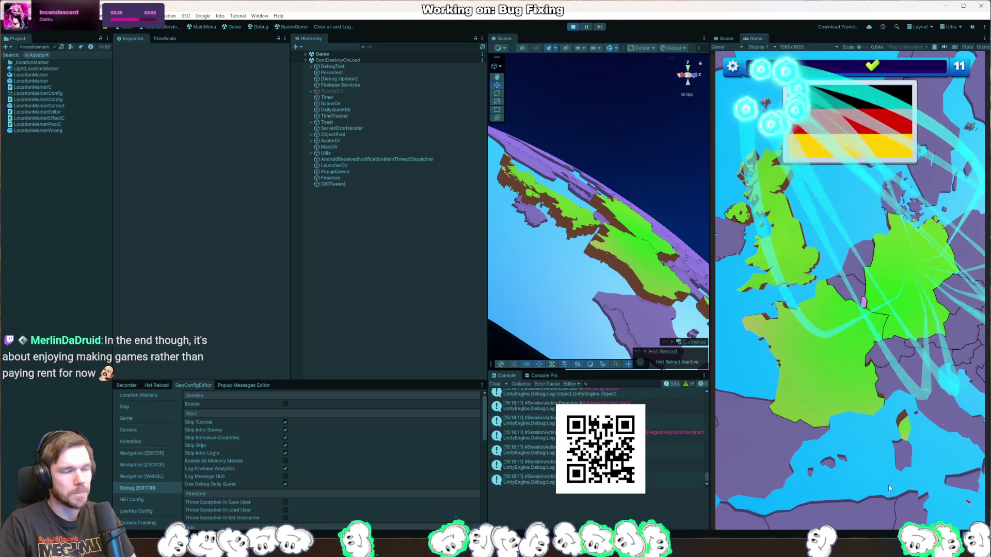
{"action": "mouse_move", "coordinate": [881, 446]}
{"action": "left_mouse_down"}
{"action": "mouse_move", "coordinate": [836, 382]}
{"action": "mouse_move", "coordinate": [878, 315]}
{"action": "mouse_move", "coordinate": [876, 327]}
{"action": "mouse_move", "coordinate": [837, 375]}
{"action": "mouse_move", "coordinate": [860, 300]}
{"action": "mouse_move", "coordinate": [852, 296]}
{"action": "left_mouse_up"}
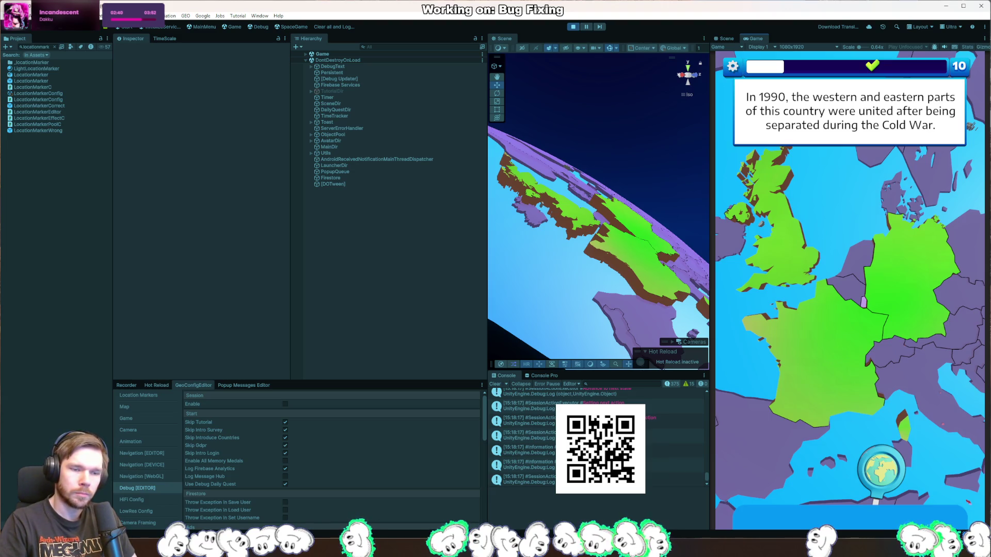
{"action": "key", "text": "alt+Tab"}
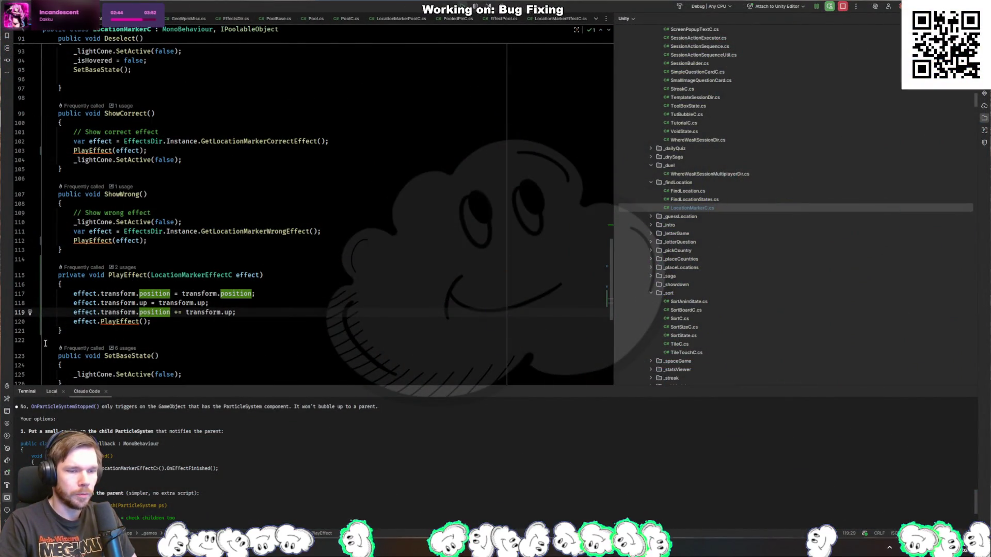
Pin London for the United Kingdom question, then select the CorrectAnswerEffect particles in the Scene view
{"action": "key", "text": "alt+Tab"}
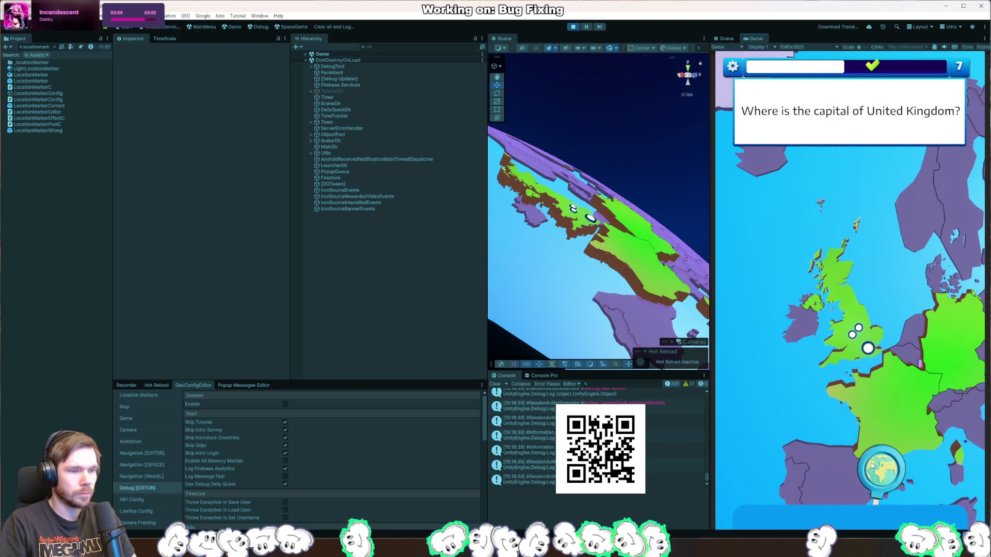
{"action": "left_click", "coordinate": [867, 349]}
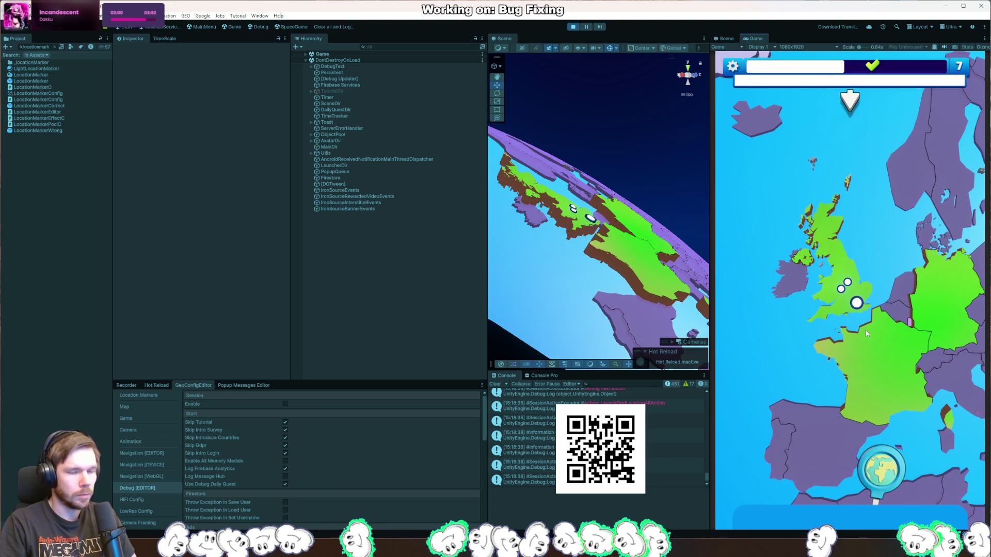
{"action": "left_click_drag", "start_coordinate": [886, 475], "coordinate": [866, 362]}
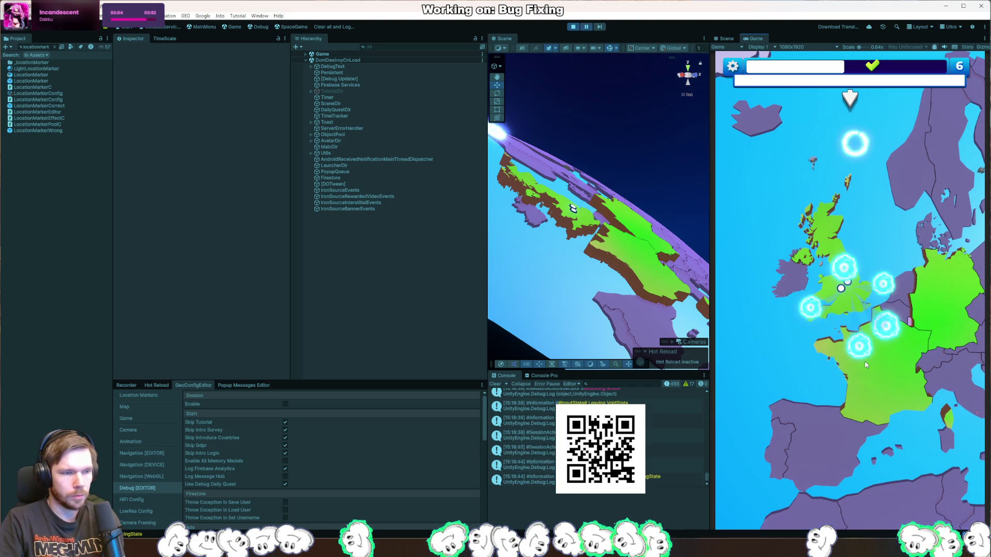
{"action": "left_click_drag", "start_coordinate": [557, 187], "coordinate": [617, 208]}
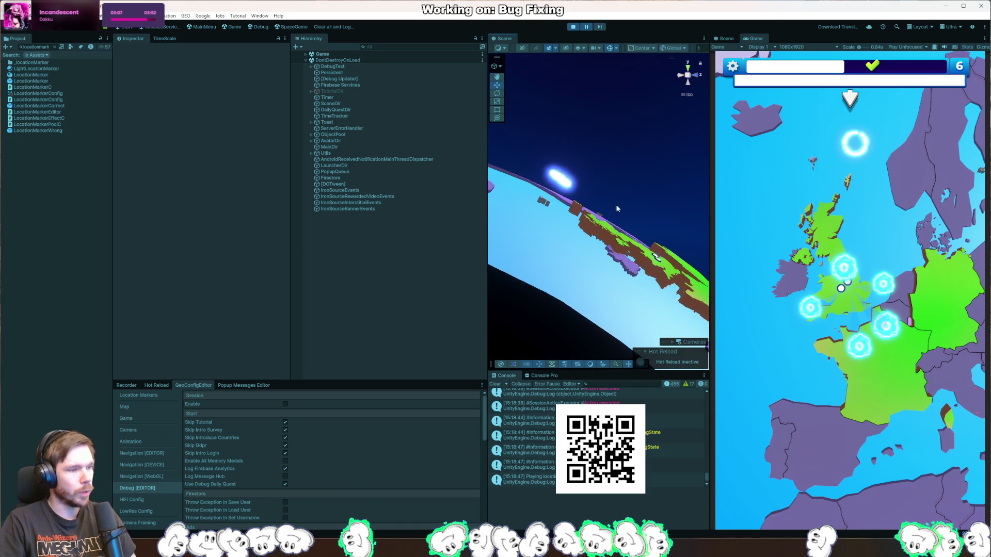
{"action": "left_click", "coordinate": [565, 187]}
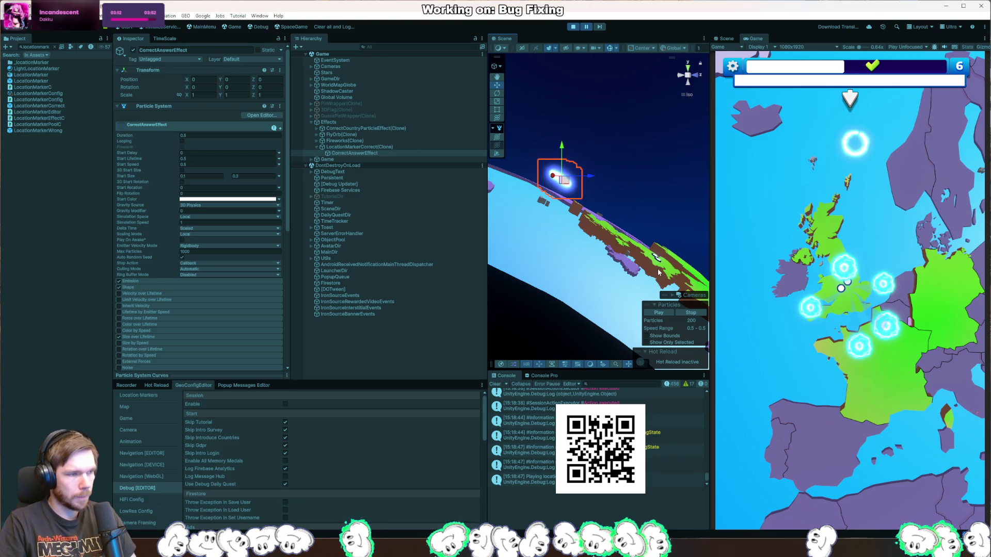
{"action": "key", "text": "alt+Tab"}
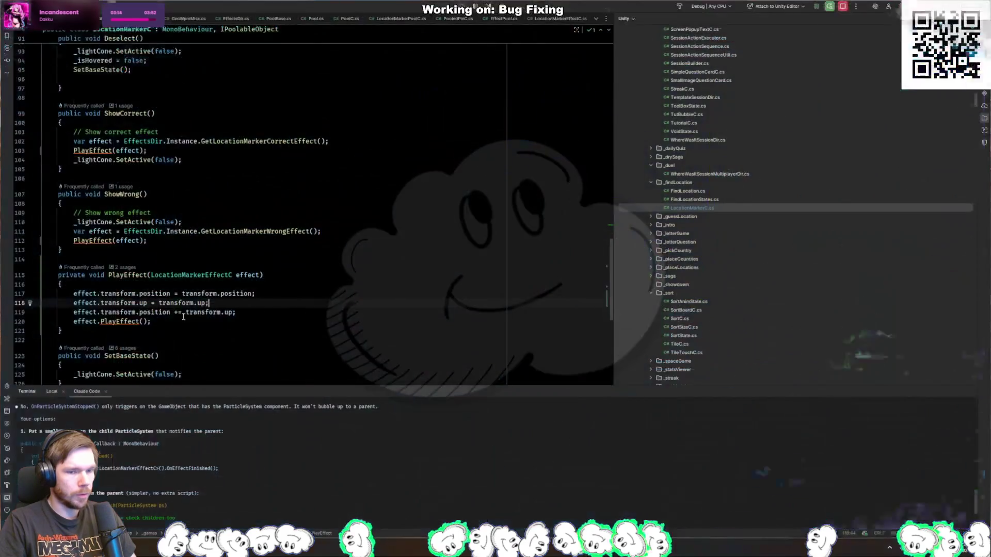
Add globePosition from _map.transform.position and a directionToGlobeCenter line in PlayEffect
{"action": "key", "text": "Up"}
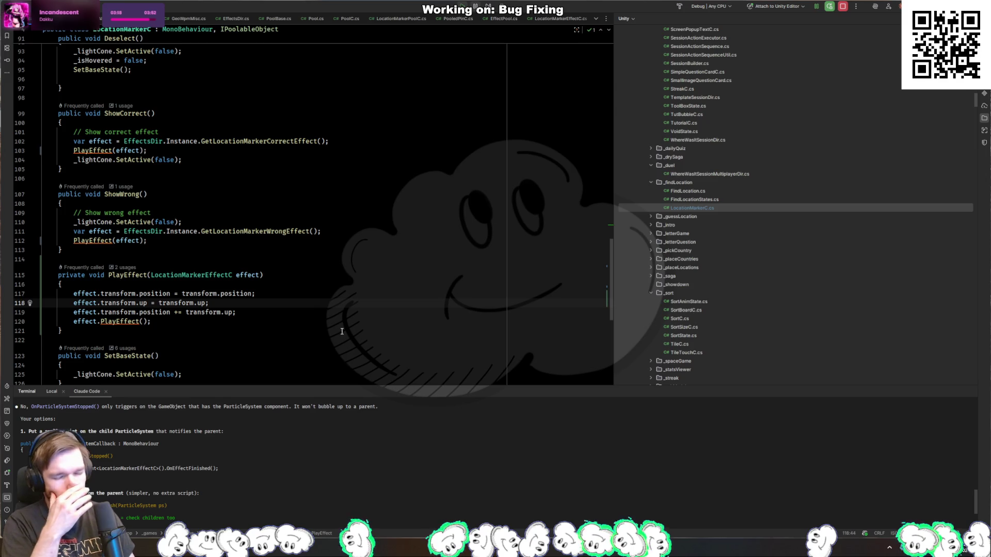
{"action": "key", "text": "Return"}
{"action": "type", "text": "var globe"}
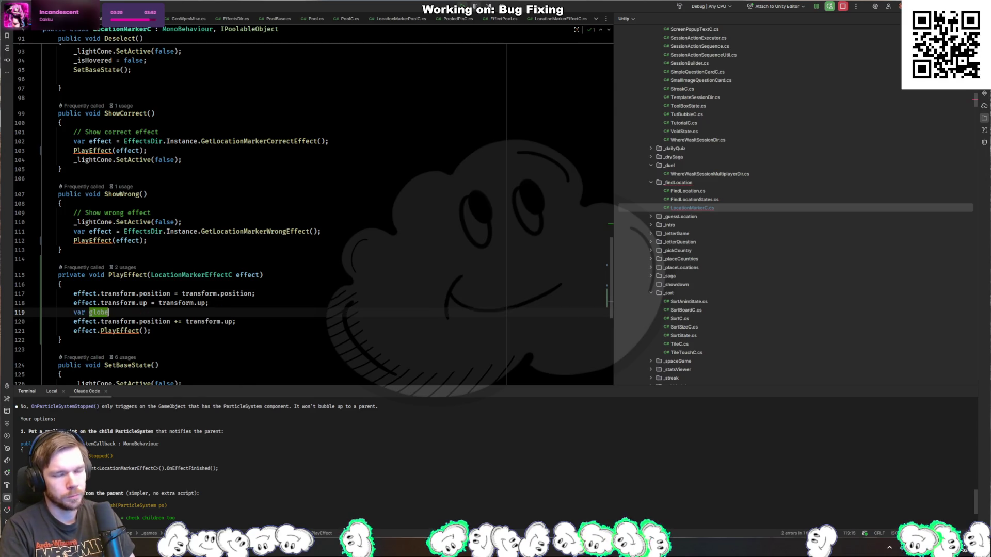
{"action": "type", "text": "Position = "}
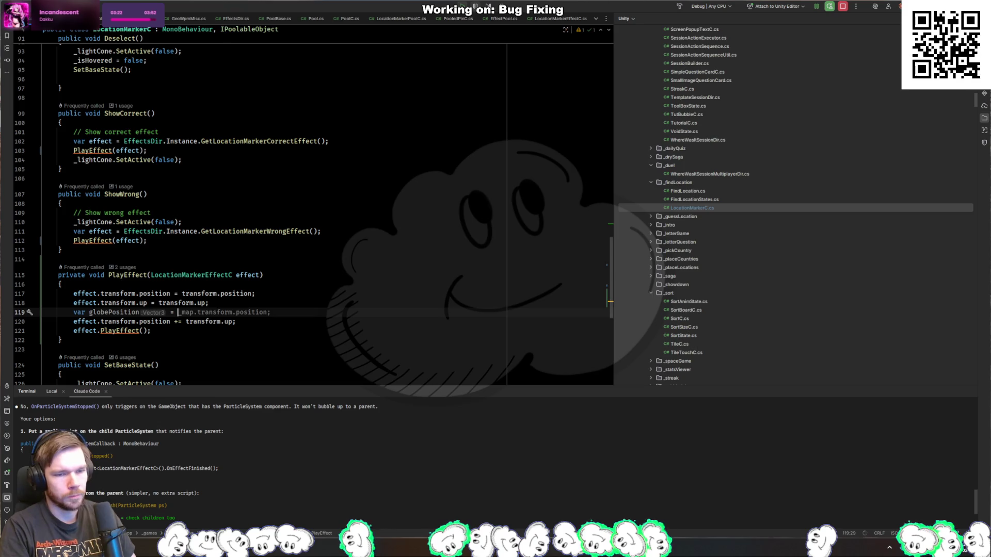
{"action": "type", "text": "_map."}
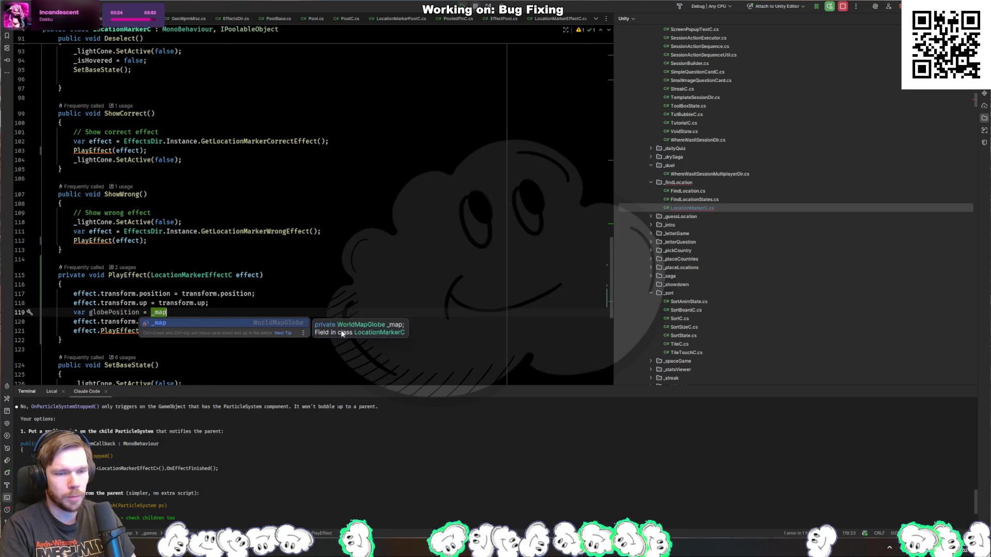
{"action": "key", "text": "Escape"}
{"action": "key", "text": "Tab"}
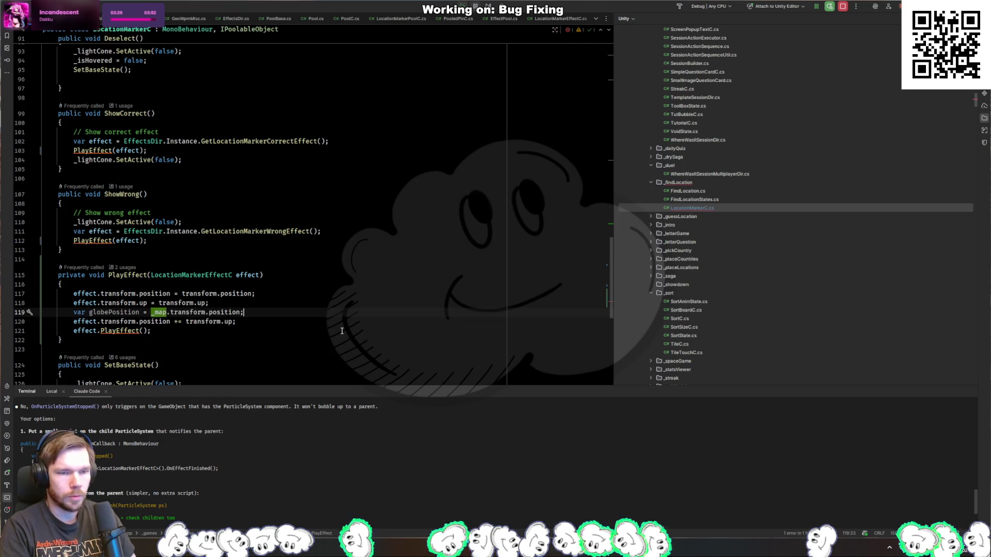
{"action": "key", "text": "Tab"}
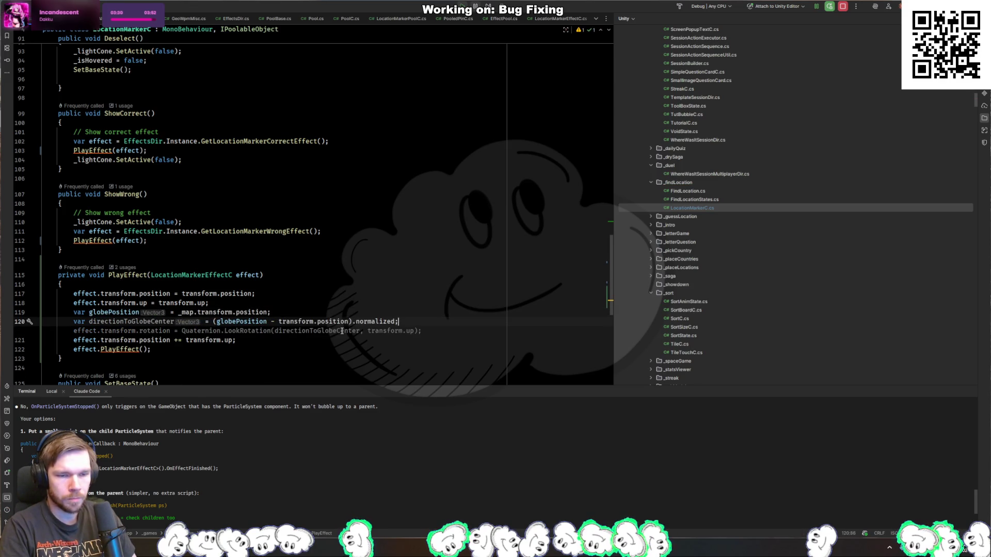
{"action": "key", "text": "Escape"}
Replace the transform.up offset with (directionToGlobeCenter * 0.5f)
{"action": "key", "text": "Down"}
{"action": "key", "text": "ctrl+shift+Left"}
{"action": "key", "text": "ctrl+shift+Left"}
{"action": "key", "text": "ctrl+shift+Left"}
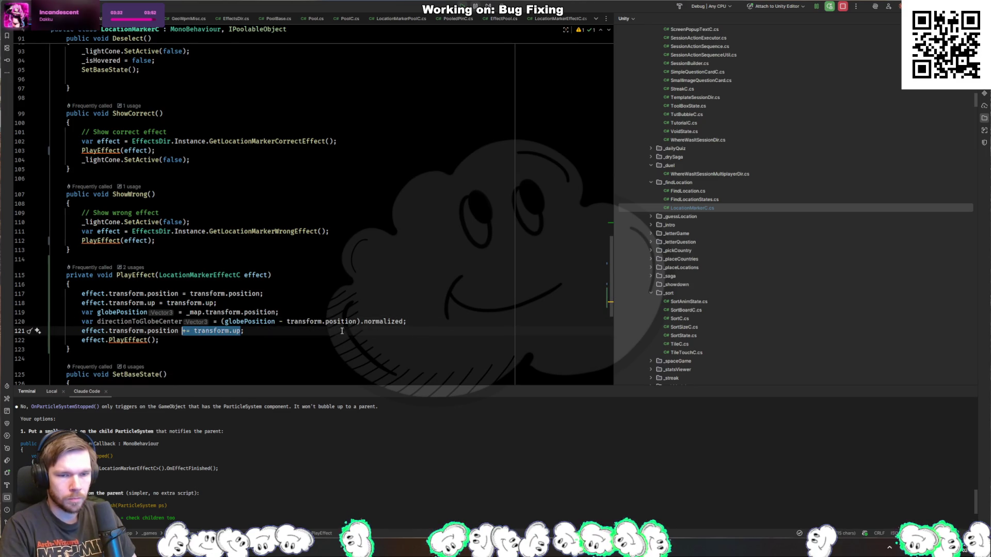
{"action": "key", "text": "shift+Right"}
{"action": "key", "text": "shift+Right"}
{"action": "type", "text": "dir"}
{"action": "key", "text": "Tab"}
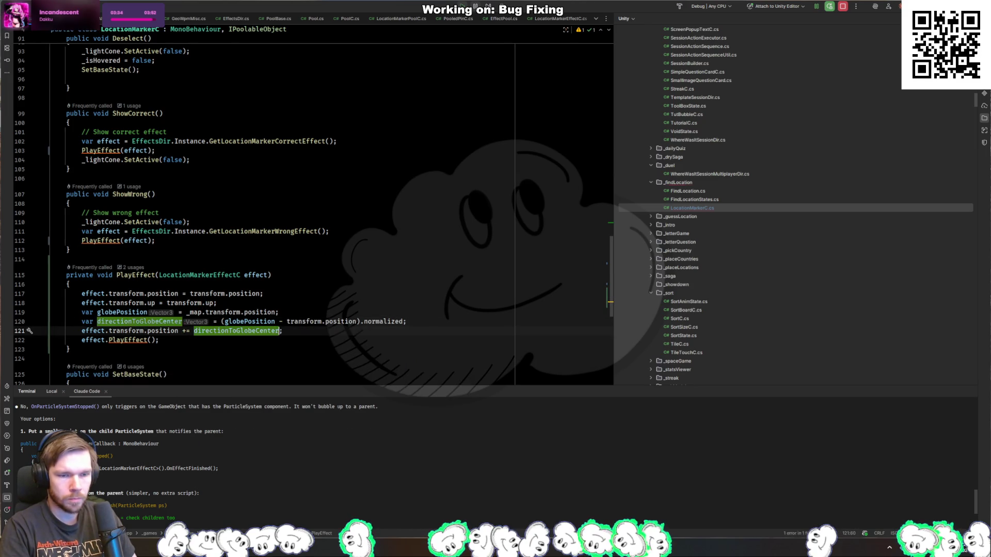
{"action": "type", "text": "* 0.5f"}
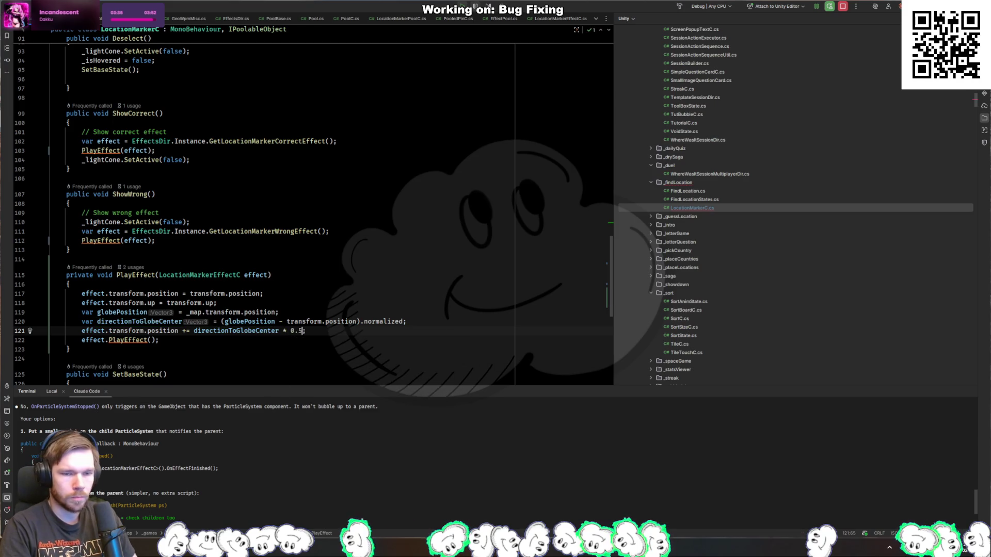
{"action": "left_click", "coordinate": [205, 331]}
{"action": "key", "text": "ctrl+Left"}
{"action": "type", "text": "("}
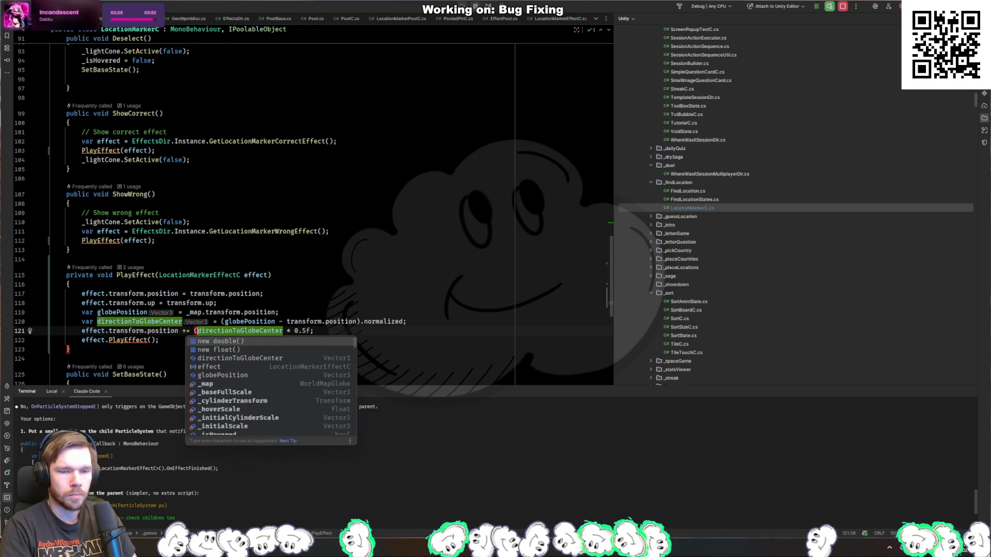
{"action": "left_click", "coordinate": [296, 331]}
{"action": "type", "text": ")"}
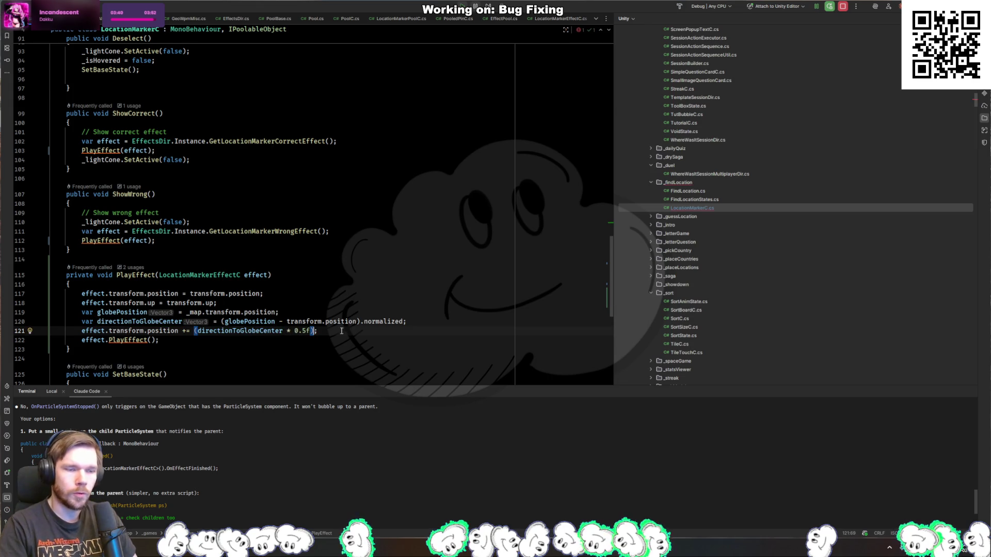
{"action": "key", "text": "alt+Tab"}
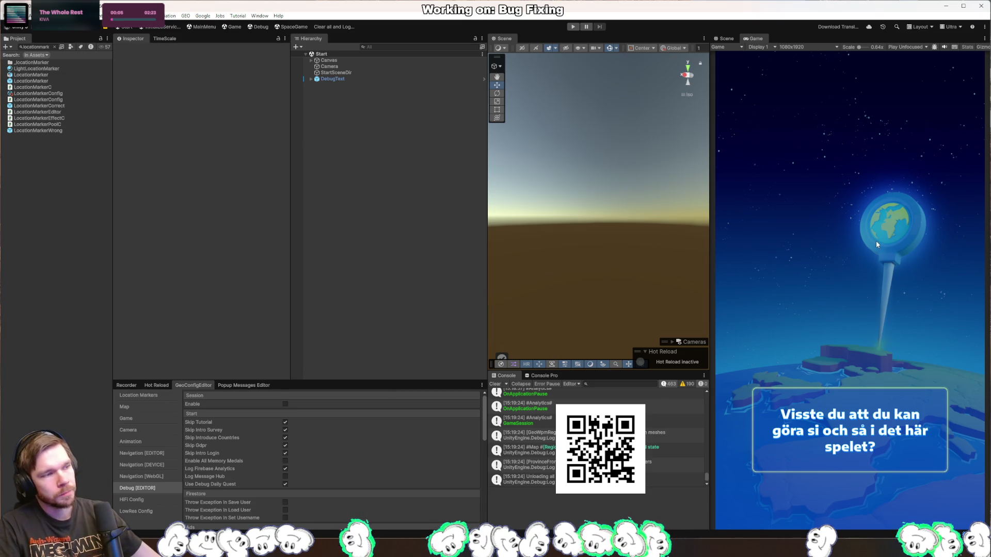
Play the Europe level and drop the answer pin on the Paris marker
{"action": "left_click", "coordinate": [573, 26]}
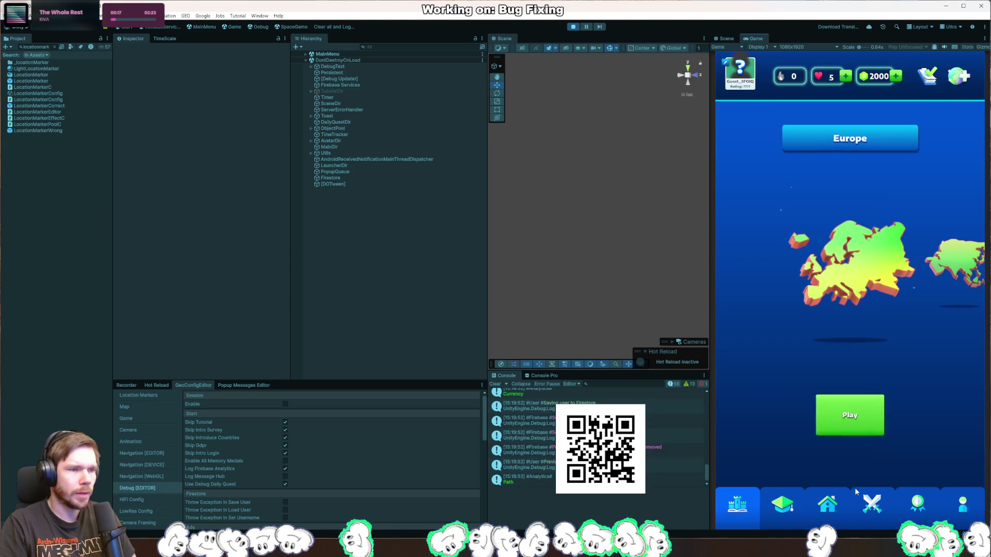
{"action": "left_click", "coordinate": [847, 446]}
{"action": "left_click", "coordinate": [847, 446]}
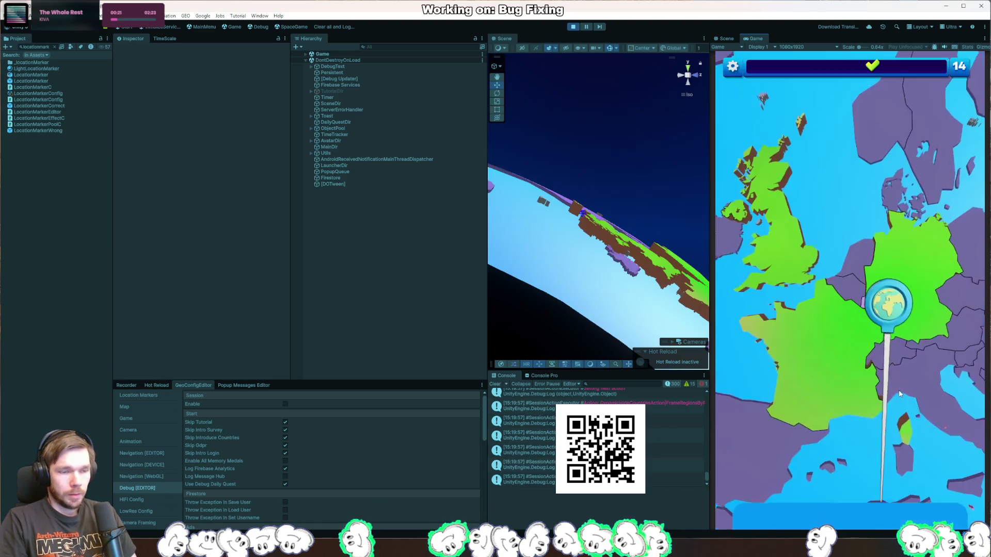
{"action": "left_click_drag", "start_coordinate": [877, 465], "coordinate": [840, 401]}
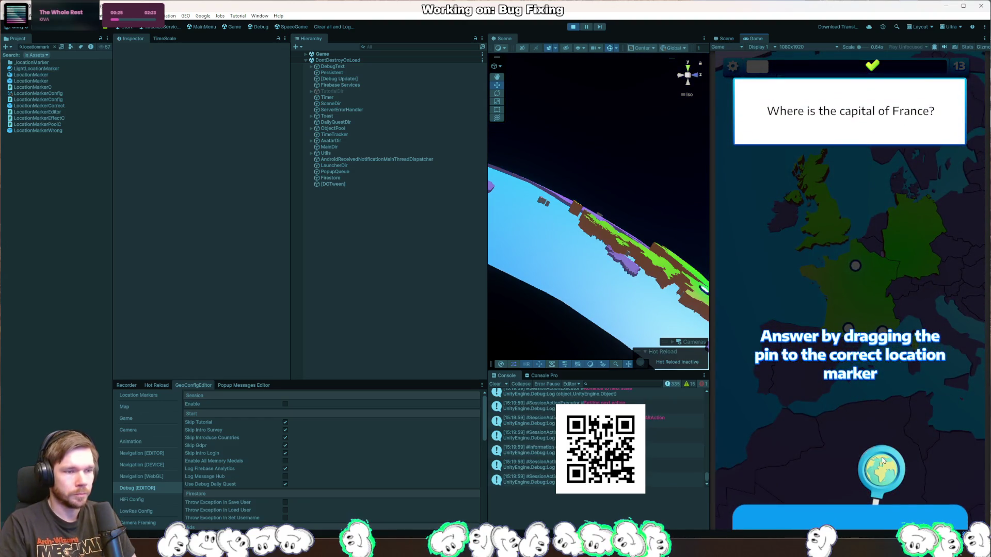
{"action": "left_click_drag", "start_coordinate": [883, 461], "coordinate": [860, 326]}
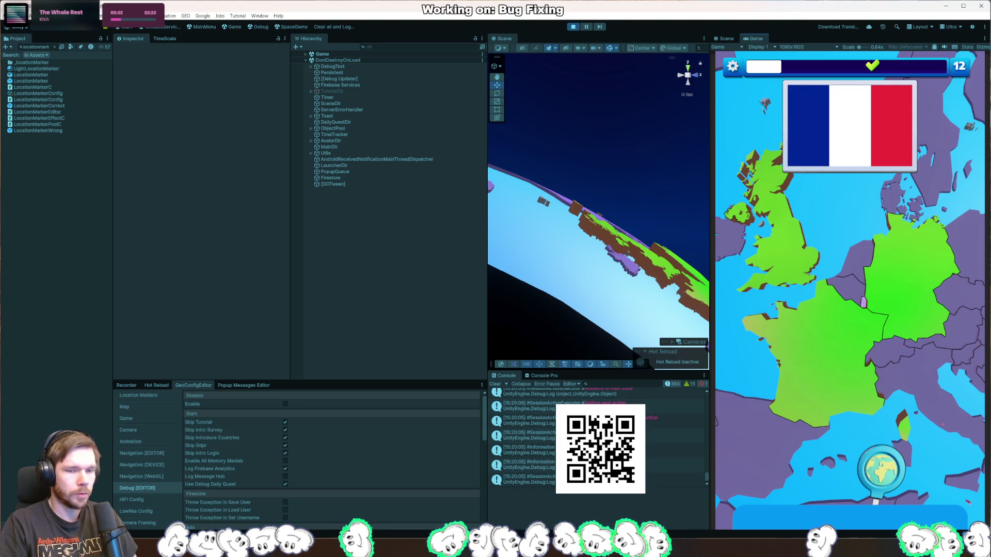
{"action": "key", "text": "alt+Tab"}
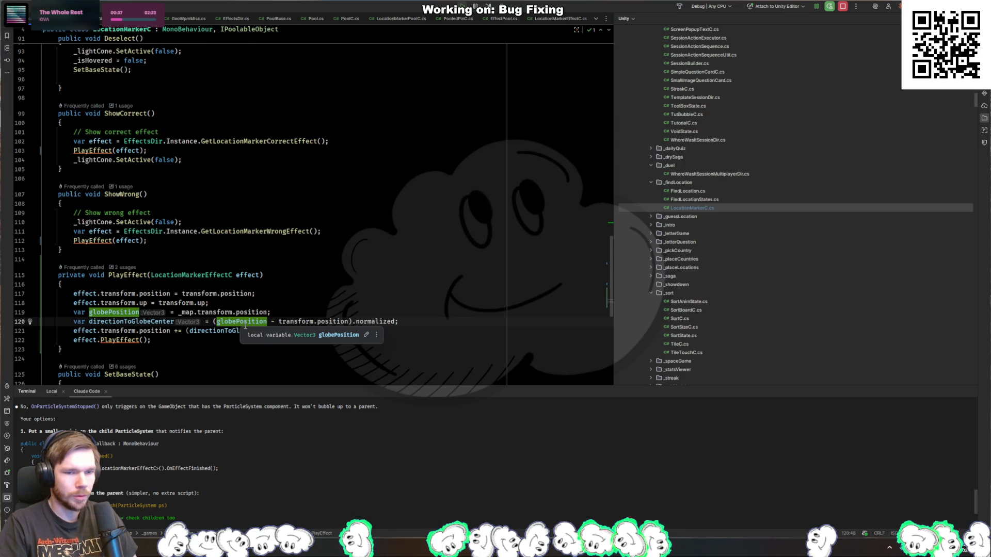
Rename directionToGlobeCenter to outwardsDirection, computed as transform.position minus globePosition
{"action": "double_click", "coordinate": [251, 321]}
{"action": "key", "text": "ctrl+c"}
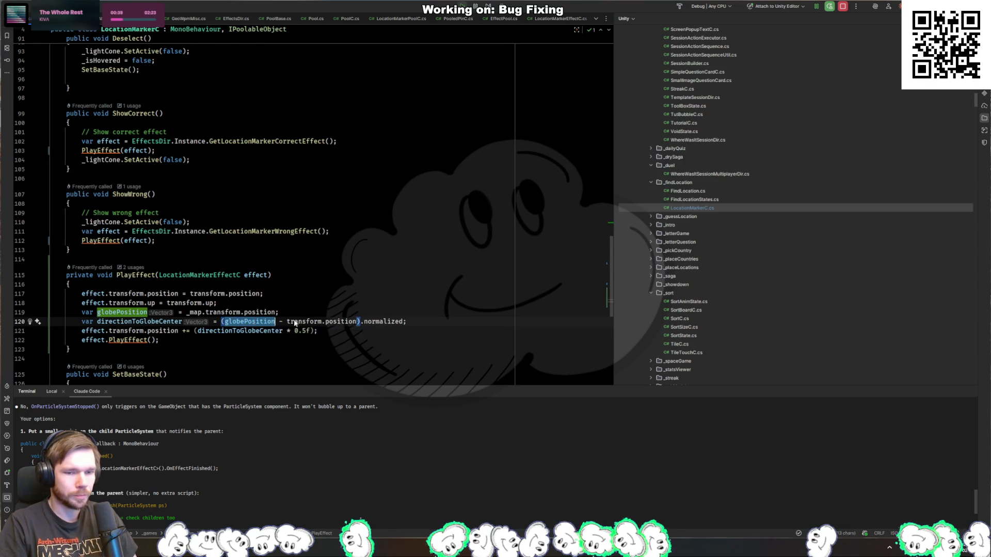
{"action": "key", "text": "shift+F6"}
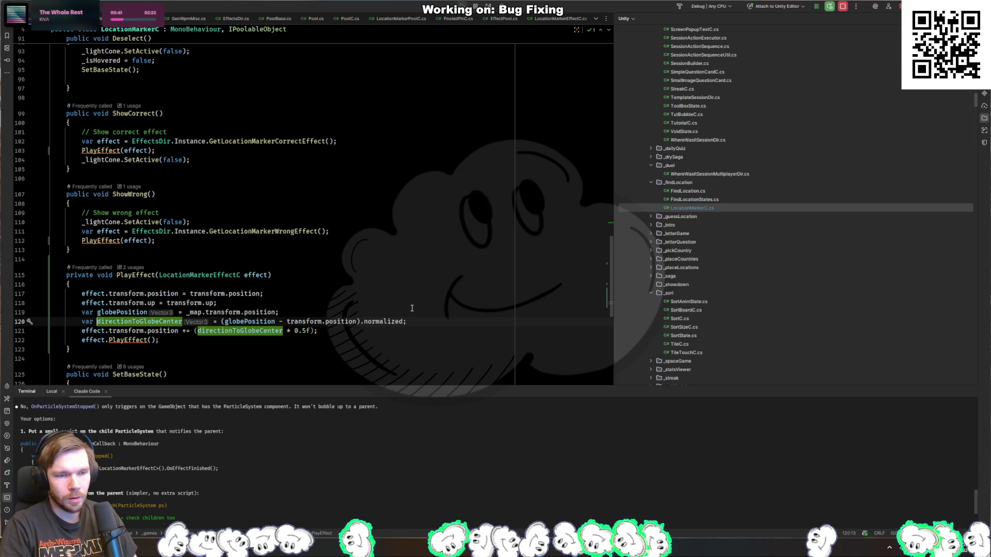
{"action": "type", "text": "outwardsDirection"}
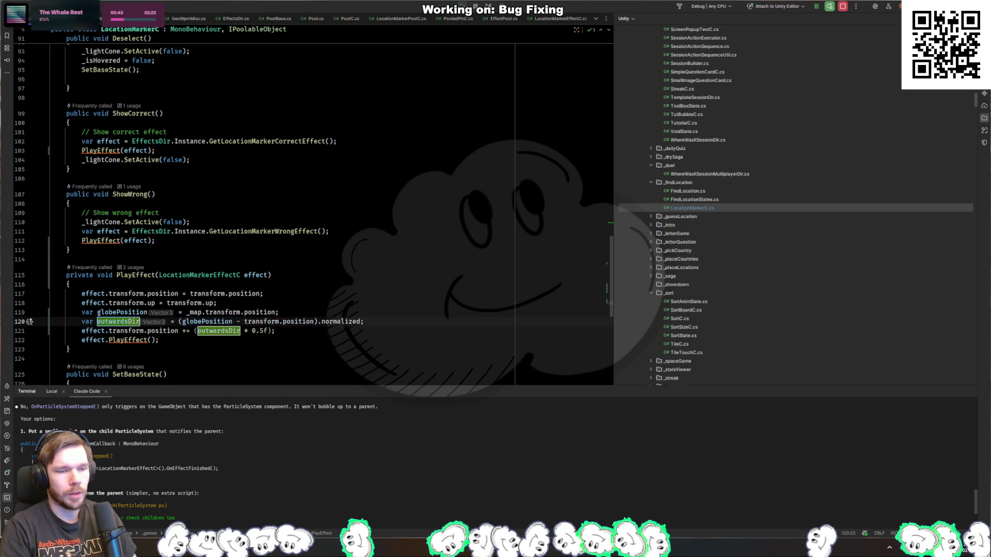
{"action": "key", "text": "Return"}
{"action": "double_click", "coordinate": [227, 321]}
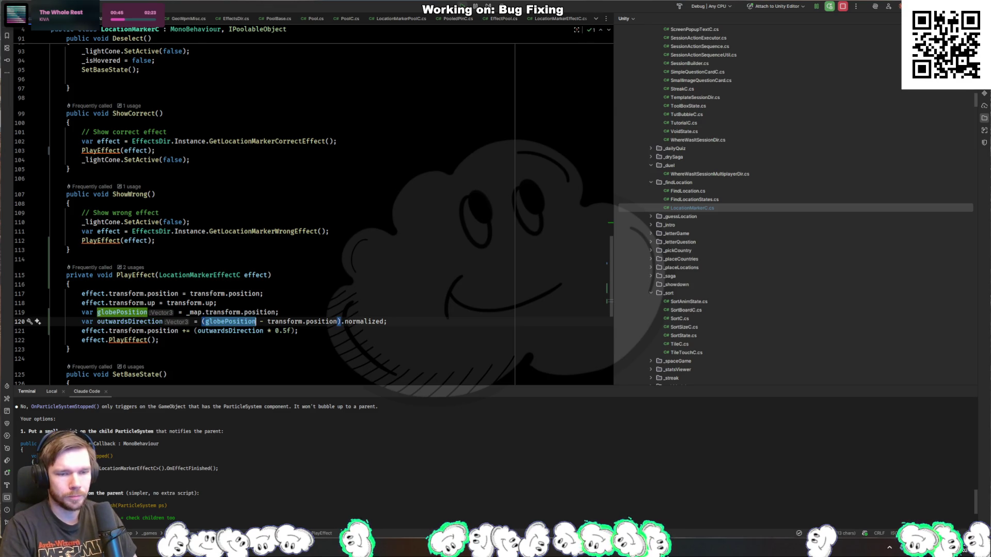
{"action": "key", "text": "BackSpace"}
{"action": "key", "text": "BackSpace"}
{"action": "key", "text": "BackSpace"}
{"action": "key", "text": "BackSpace"}
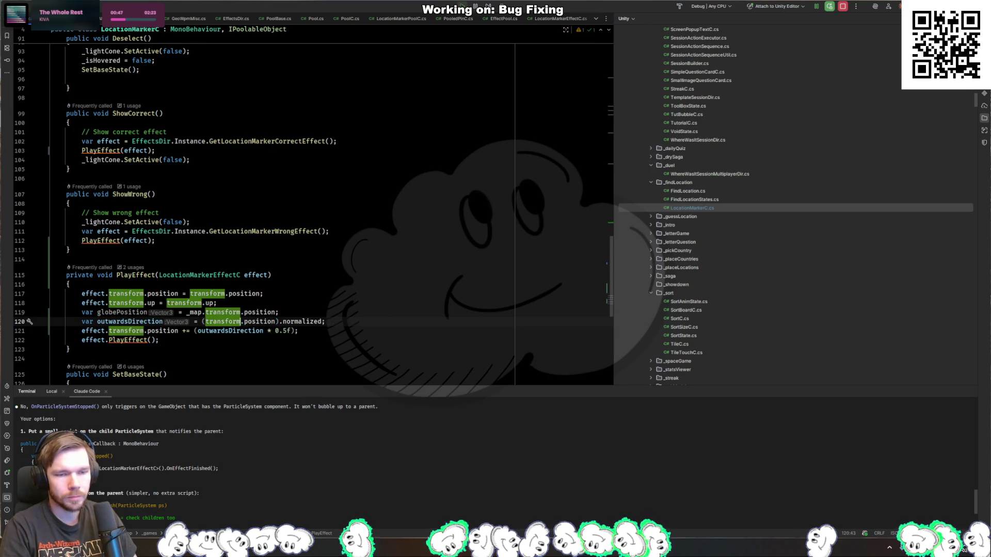
{"action": "key", "text": "ctrl+Right"}
{"action": "key", "text": "ctrl+Right"}
{"action": "key", "text": "ctrl+Right"}
{"action": "type", "text": "-"}
{"action": "key", "text": "ctrl+v"}
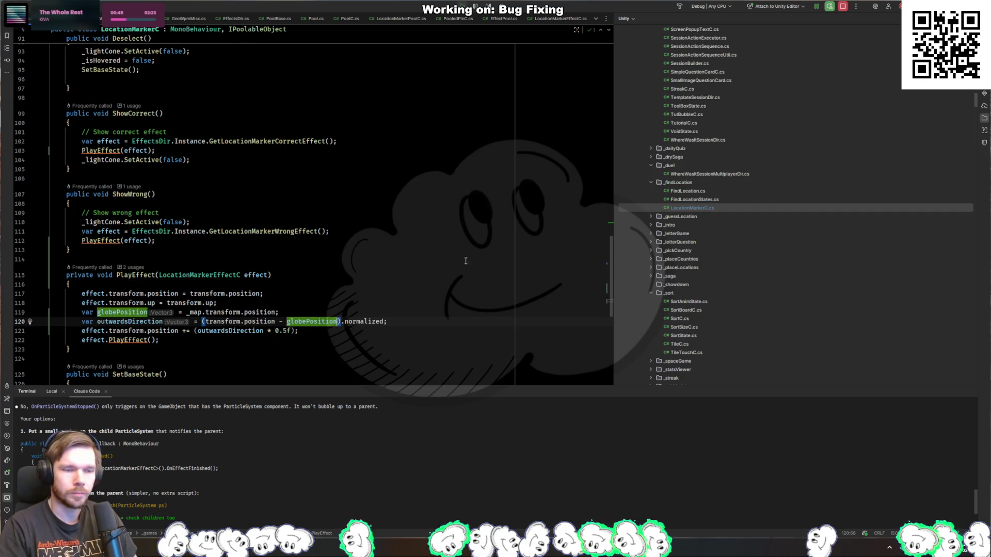
{"action": "key", "text": "alt+Tab"}
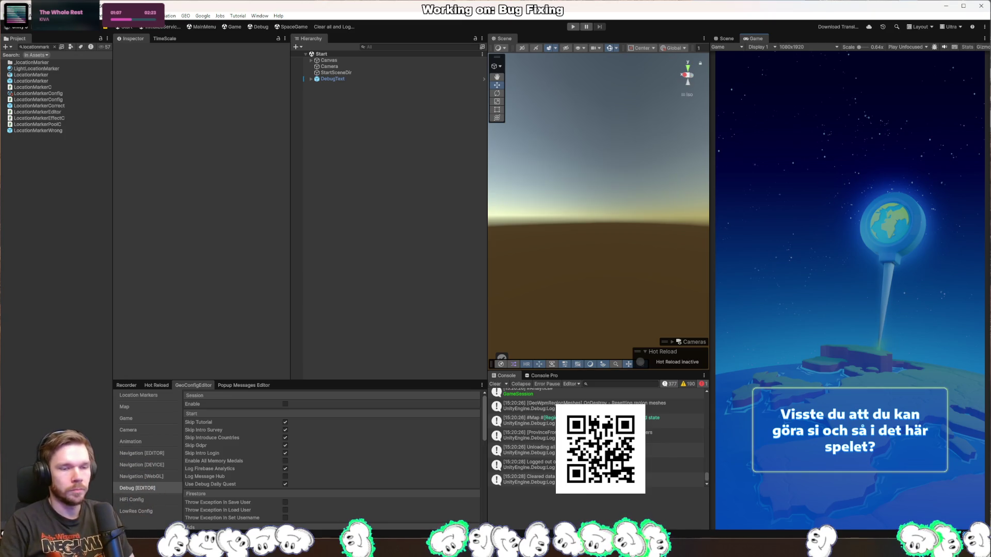
Play the Europe level, answer with Berlin, and select the CorrectAnswerEffect in the Scene view
{"action": "left_click", "coordinate": [572, 26]}
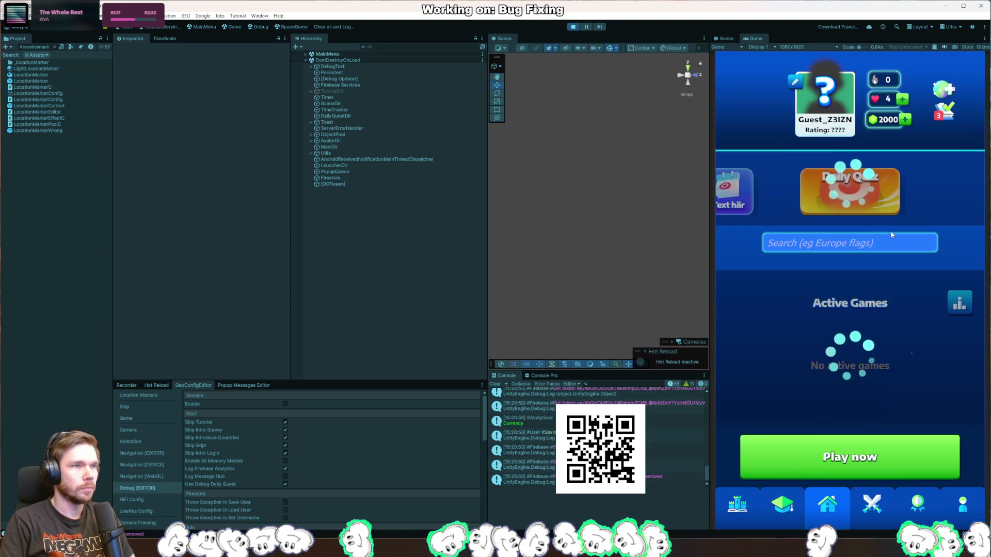
{"action": "left_click", "coordinate": [757, 480]}
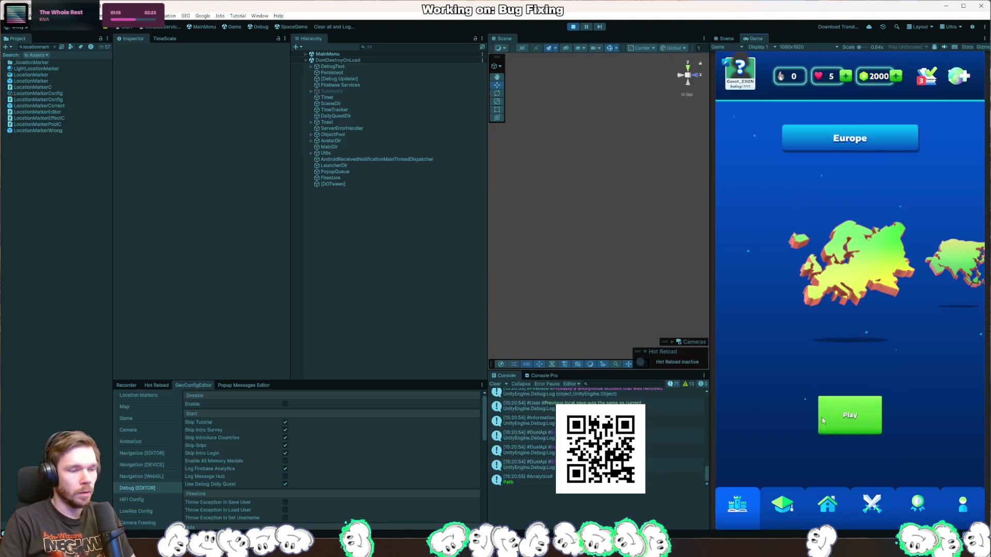
{"action": "left_click", "coordinate": [859, 452]}
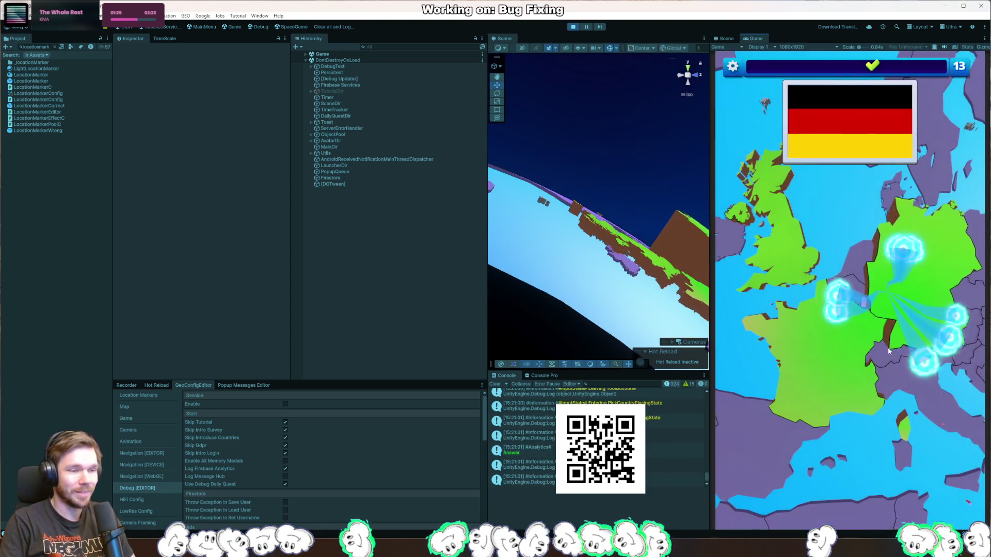
{"action": "mouse_move", "coordinate": [881, 469]}
{"action": "left_mouse_down"}
{"action": "mouse_move", "coordinate": [839, 379]}
{"action": "mouse_move", "coordinate": [884, 324]}
{"action": "left_mouse_up"}
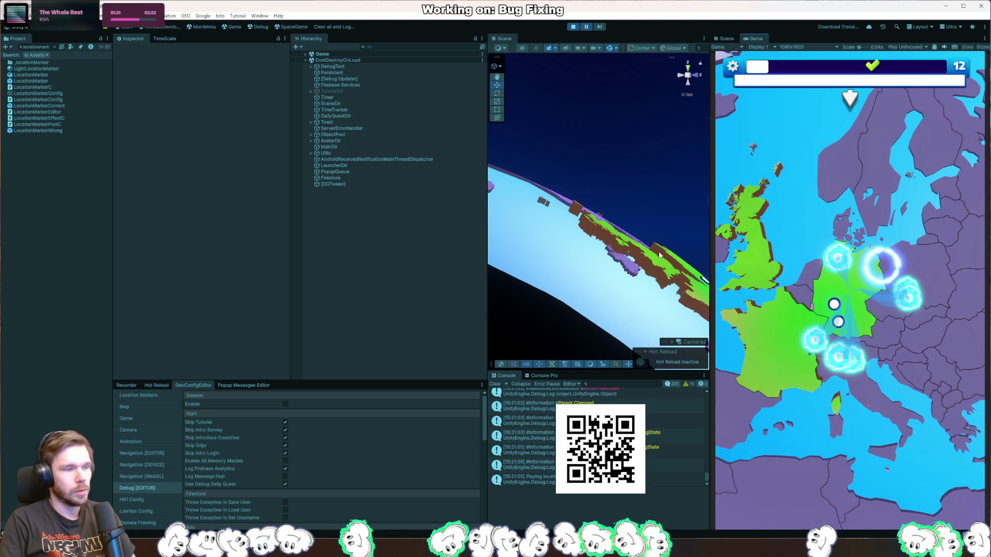
{"action": "left_click", "coordinate": [601, 261]}
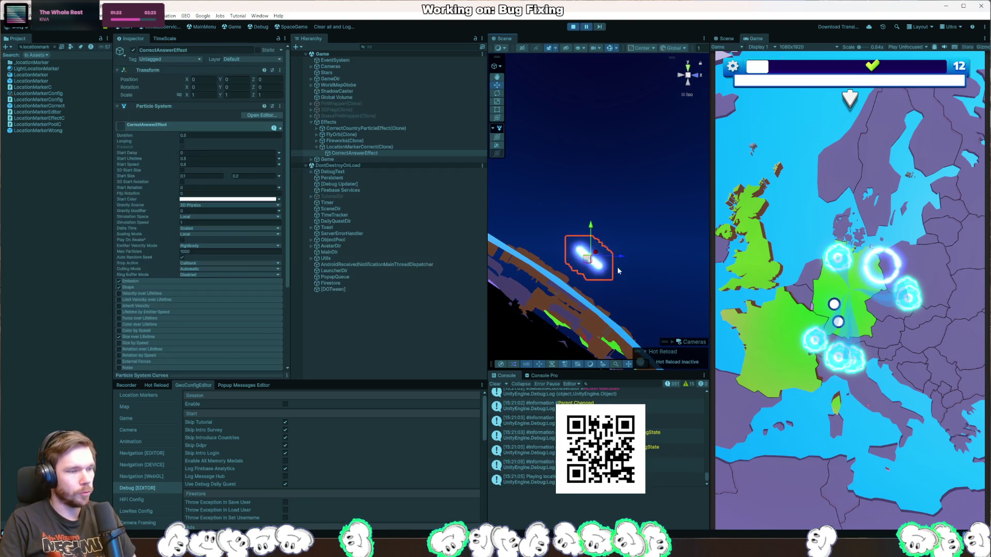
{"action": "left_click_drag", "start_coordinate": [619, 270], "coordinate": [639, 278]}
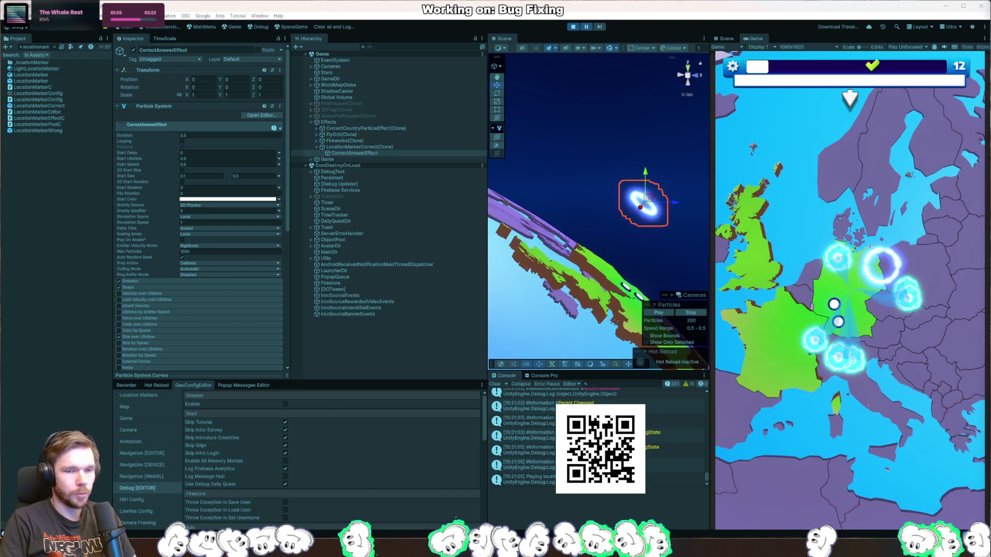
{"action": "key", "text": "alt+Tab"}
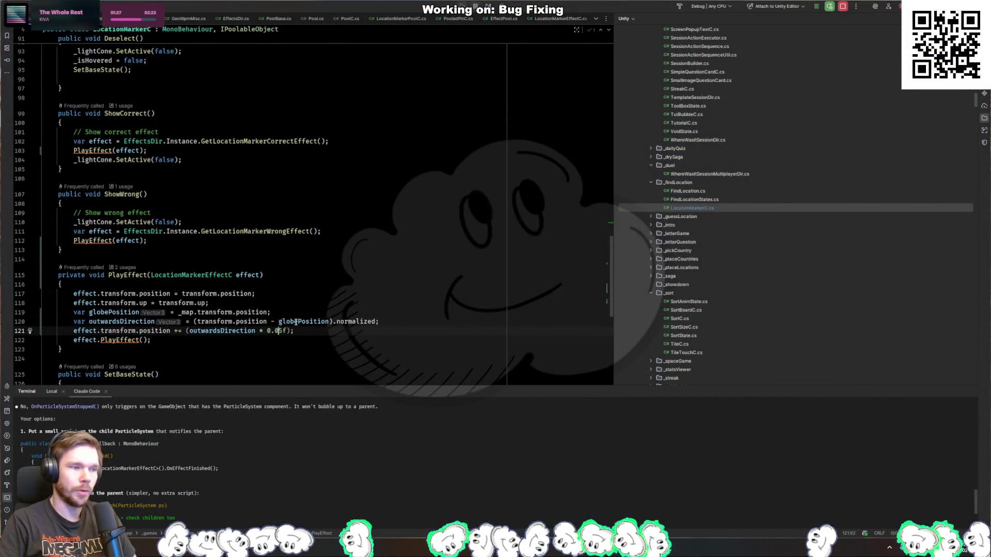
{"action": "key", "text": "alt+Tab"}
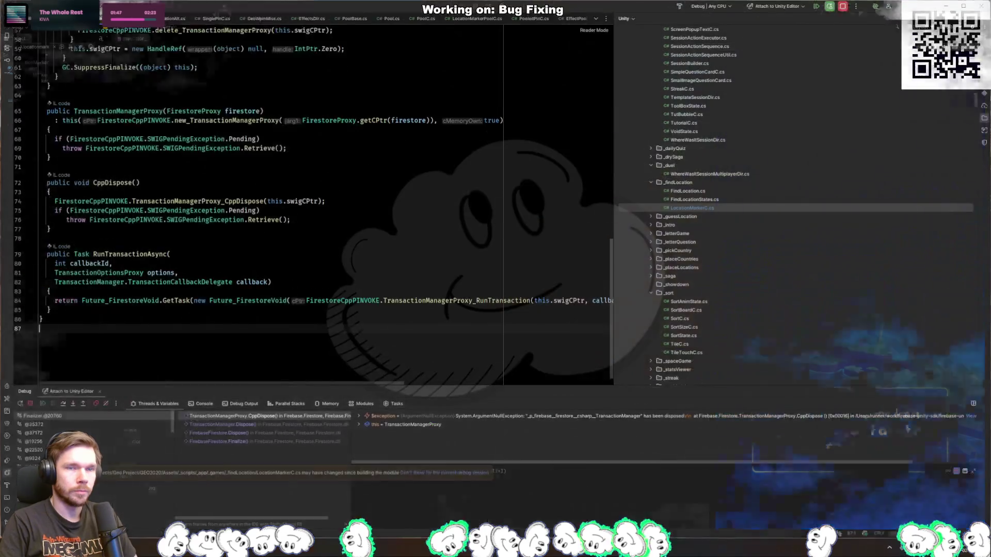
Resume the debugger past the Firestore exception and restart the game in Unity
{"action": "key", "text": "F9"}
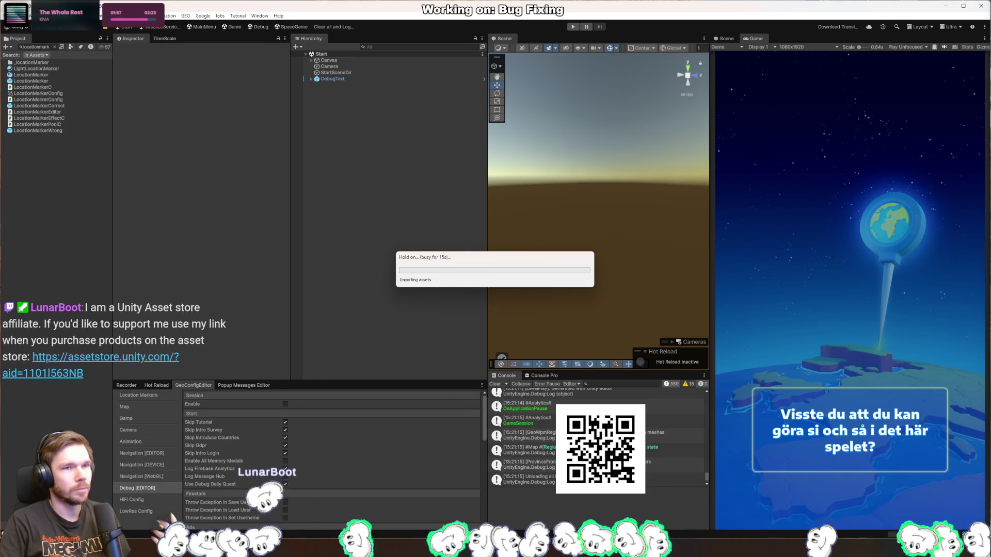
{"action": "key", "text": "alt+Tab"}
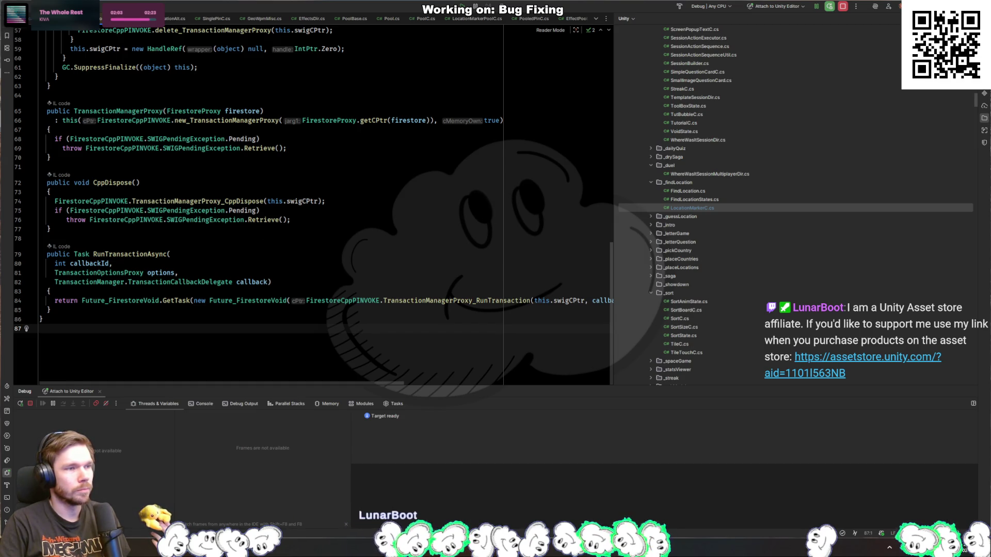
{"action": "key", "text": "alt+Tab"}
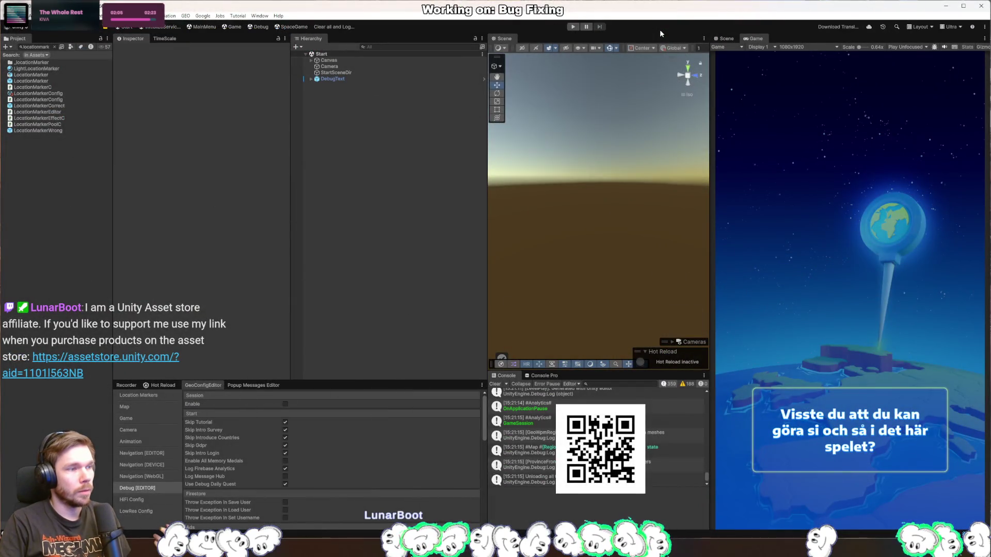
{"action": "left_click", "coordinate": [573, 27]}
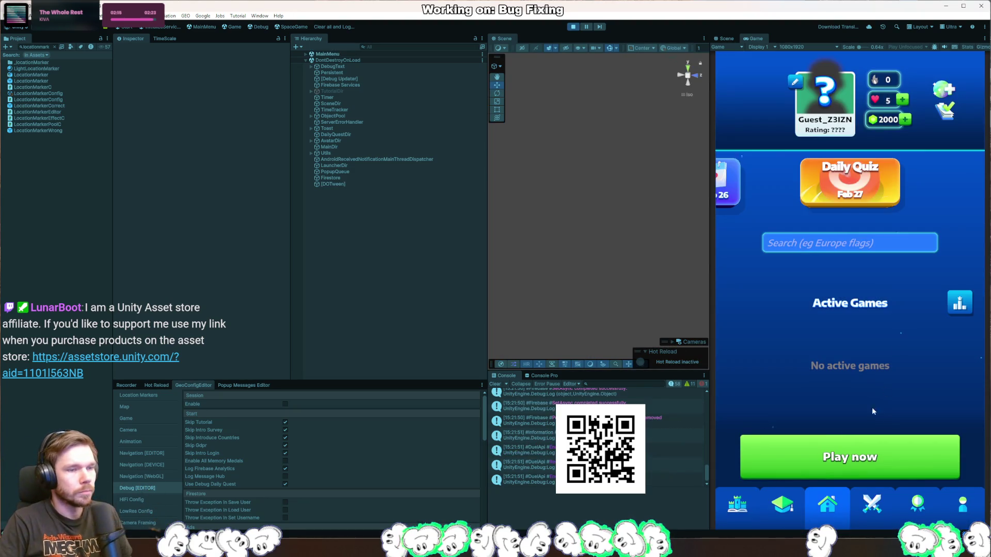
Play the Europe level, answer the UK and France questions, and inspect the correct-answer effect
{"action": "left_click", "coordinate": [739, 511]}
{"action": "left_click", "coordinate": [898, 418]}
{"action": "left_click", "coordinate": [873, 428]}
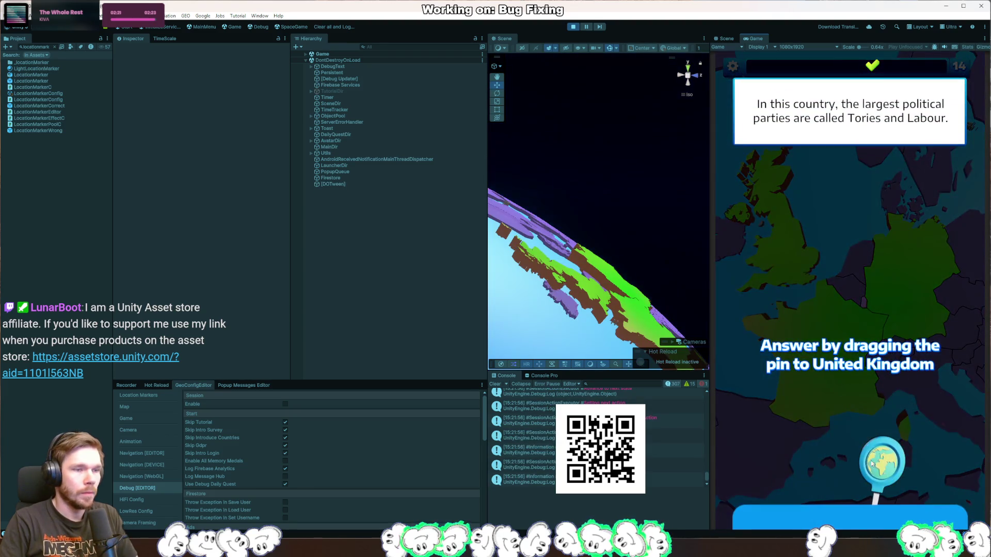
{"action": "left_click_drag", "start_coordinate": [884, 461], "coordinate": [798, 243]}
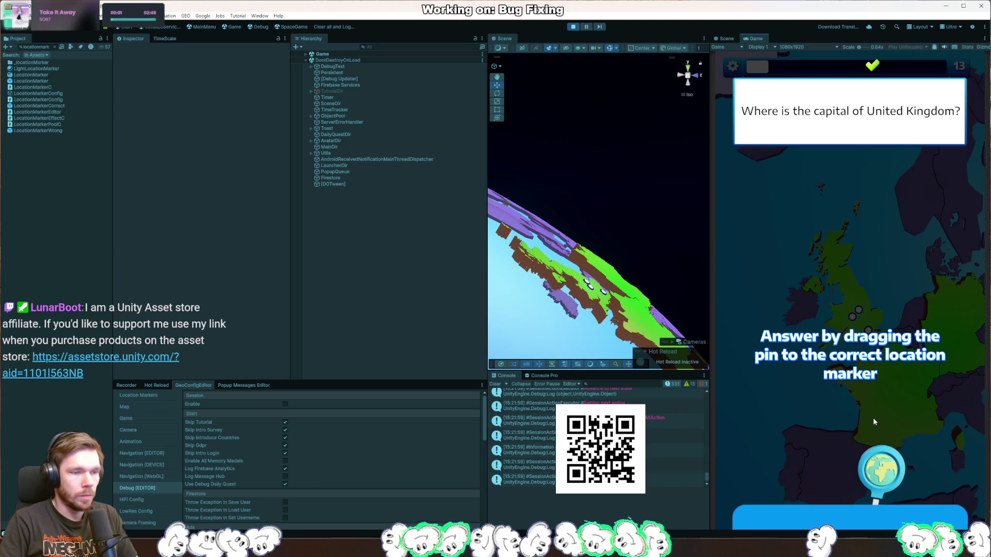
{"action": "mouse_move", "coordinate": [881, 467]}
{"action": "left_mouse_down"}
{"action": "mouse_move", "coordinate": [891, 442]}
{"action": "mouse_move", "coordinate": [865, 327]}
{"action": "left_mouse_up"}
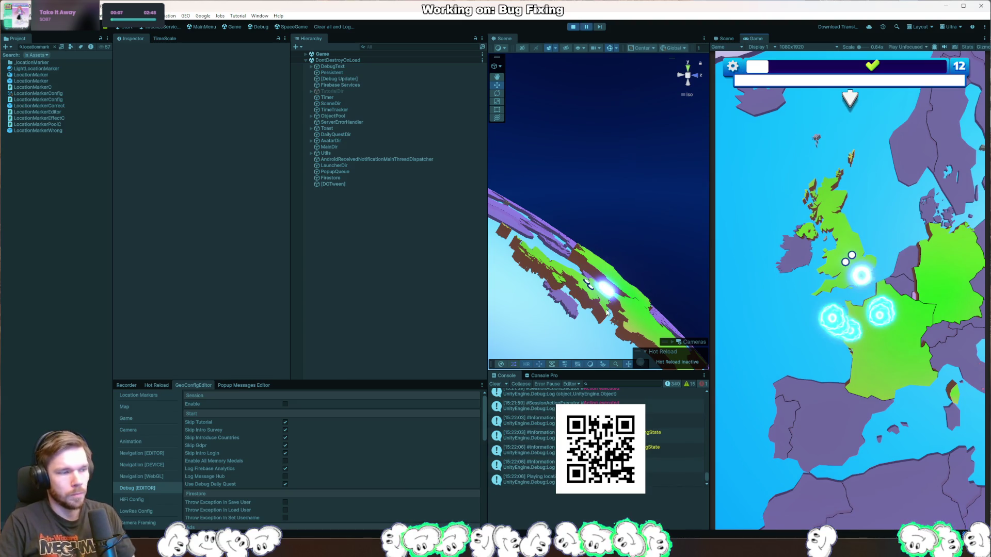
{"action": "left_click", "coordinate": [612, 292]}
{"action": "left_click_drag", "start_coordinate": [598, 272], "coordinate": [603, 253]}
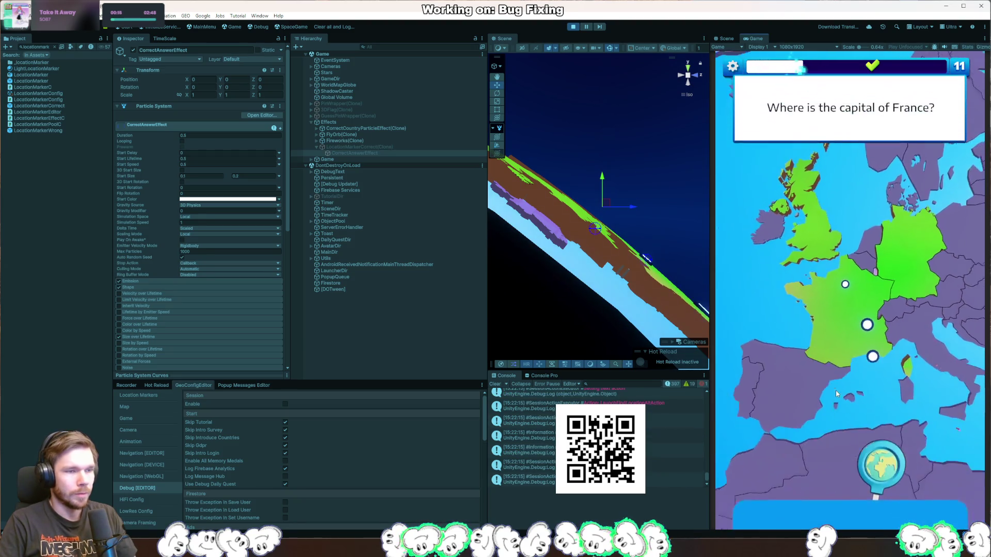
{"action": "left_click", "coordinate": [855, 265]}
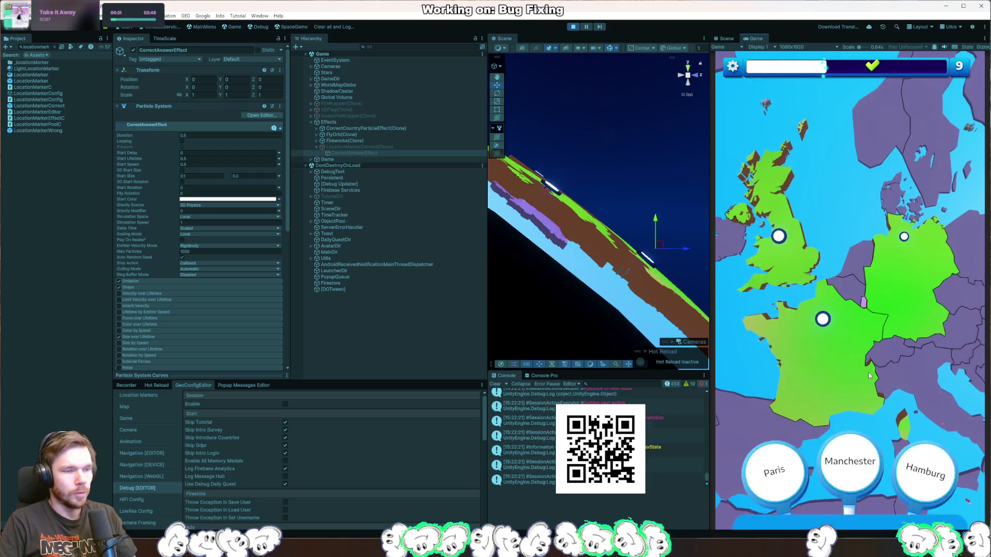
{"action": "left_click_drag", "start_coordinate": [850, 453], "coordinate": [901, 239]}
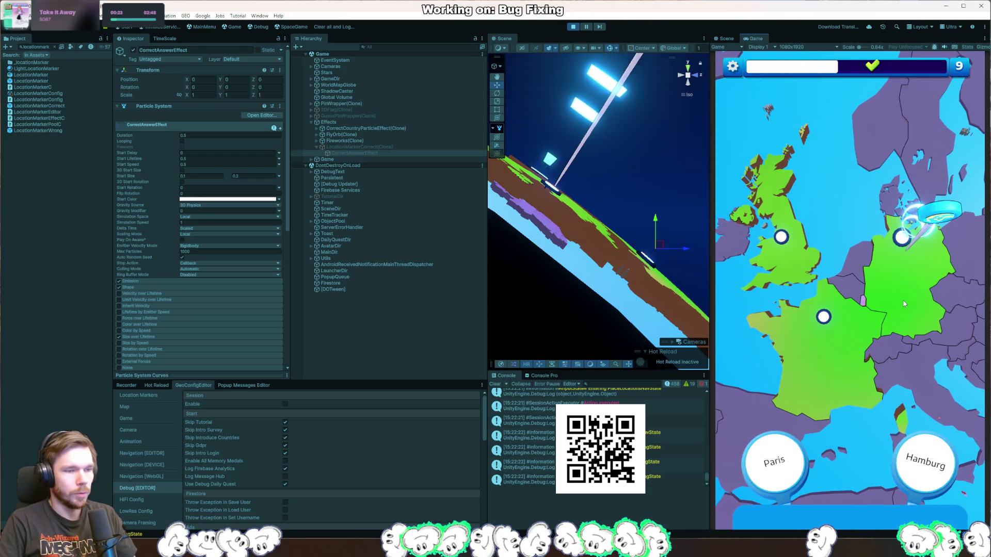
{"action": "left_click_drag", "start_coordinate": [924, 461], "coordinate": [831, 389]}
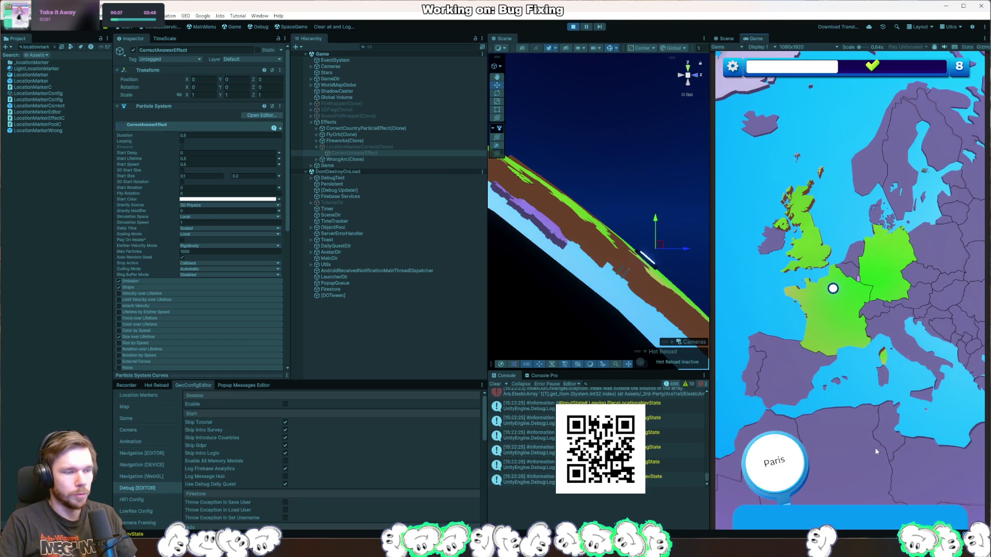
Inspect and clear the IndexOutOfRange error, answer Germany near Frankfurt, then stop Play mode
{"action": "left_click", "coordinate": [594, 395]}
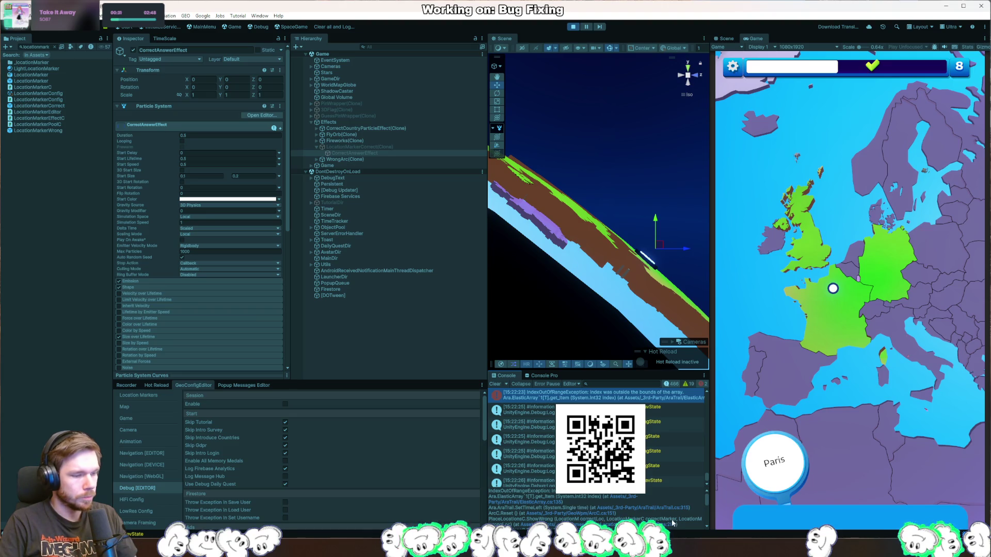
{"action": "scroll", "coordinate": [646, 467], "scroll_direction": "up", "scroll_amount": 5}
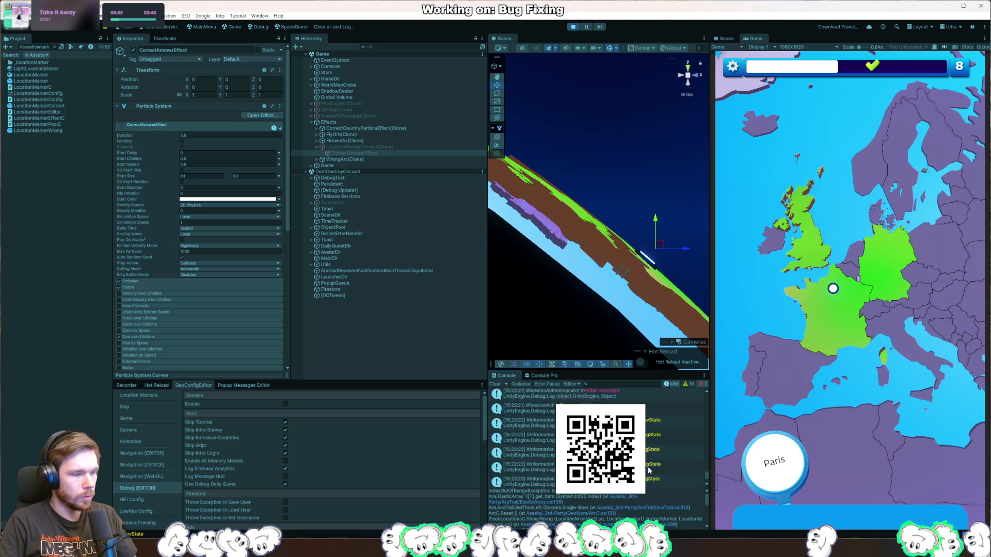
{"action": "left_click", "coordinate": [499, 383]}
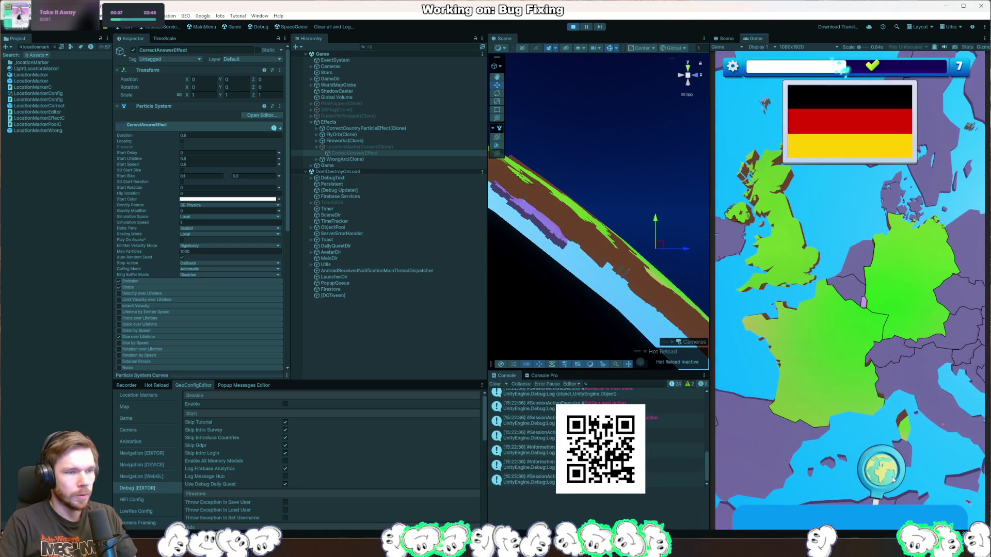
{"action": "left_click", "coordinate": [915, 333]}
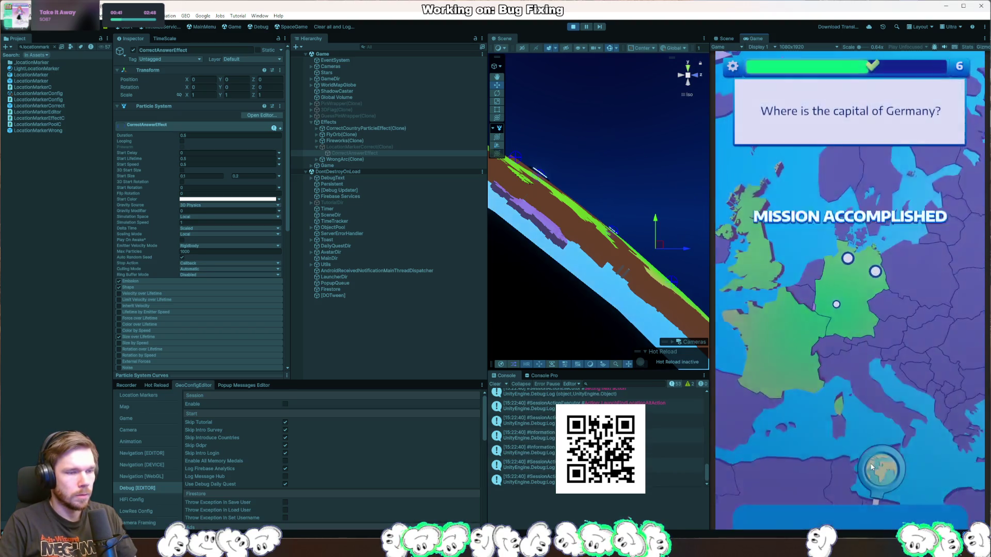
{"action": "mouse_move", "coordinate": [886, 494]}
{"action": "left_mouse_down"}
{"action": "mouse_move", "coordinate": [872, 424]}
{"action": "mouse_move", "coordinate": [878, 330]}
{"action": "mouse_move", "coordinate": [830, 378]}
{"action": "left_mouse_up"}
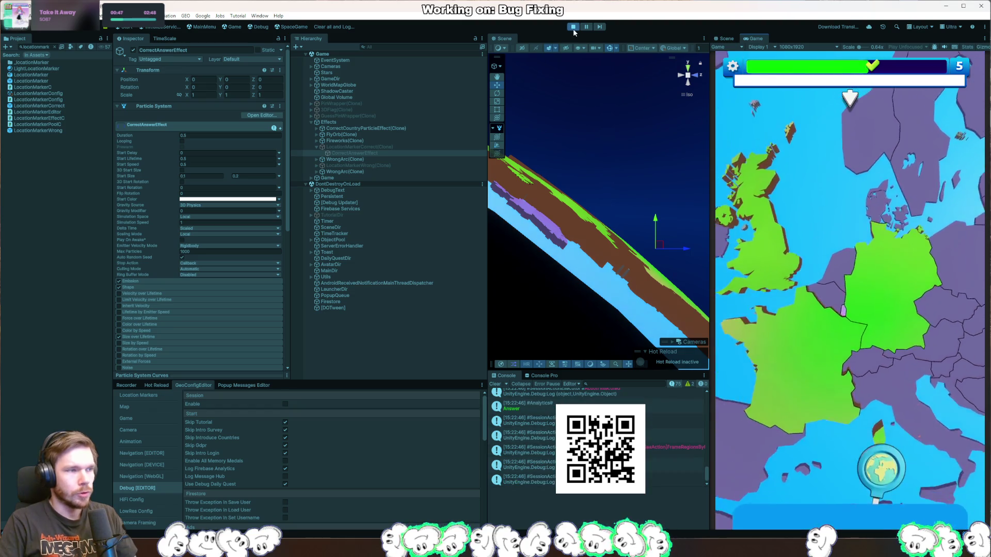
{"action": "key", "text": "ctrl+p"}
{"action": "key", "text": "alt+Tab"}
{"action": "left_click", "coordinate": [320, 280]}
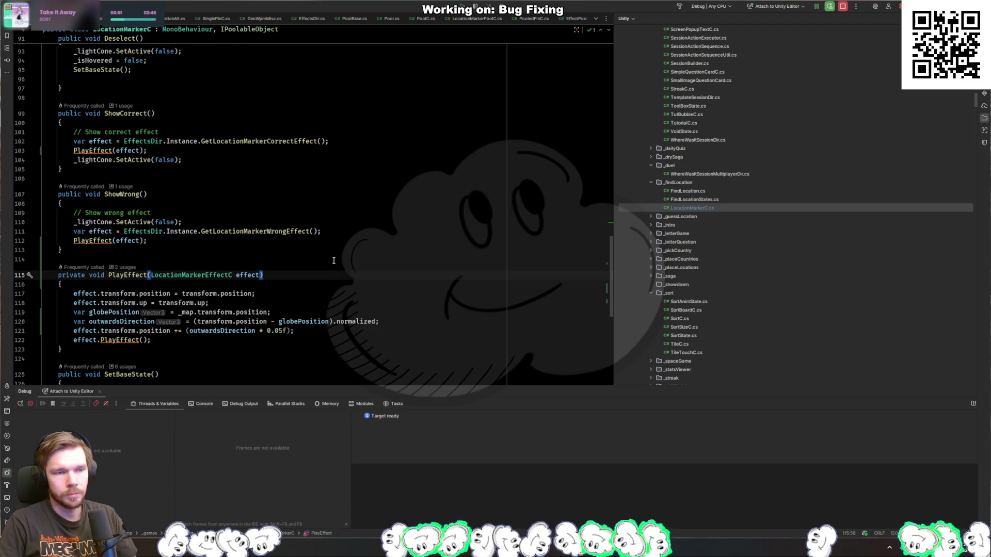
Wrap Release's reset statements inside an if (IsActive) block
{"action": "scroll", "coordinate": [211, 273], "scroll_direction": "down", "scroll_amount": 8}
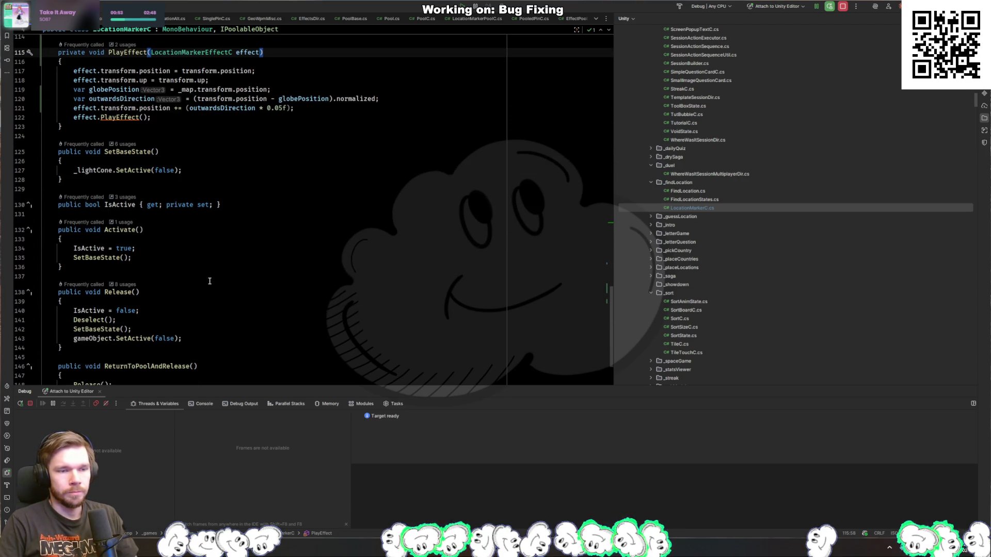
{"action": "scroll", "coordinate": [209, 280], "scroll_direction": "down", "scroll_amount": 2}
{"action": "left_click", "coordinate": [223, 260]}
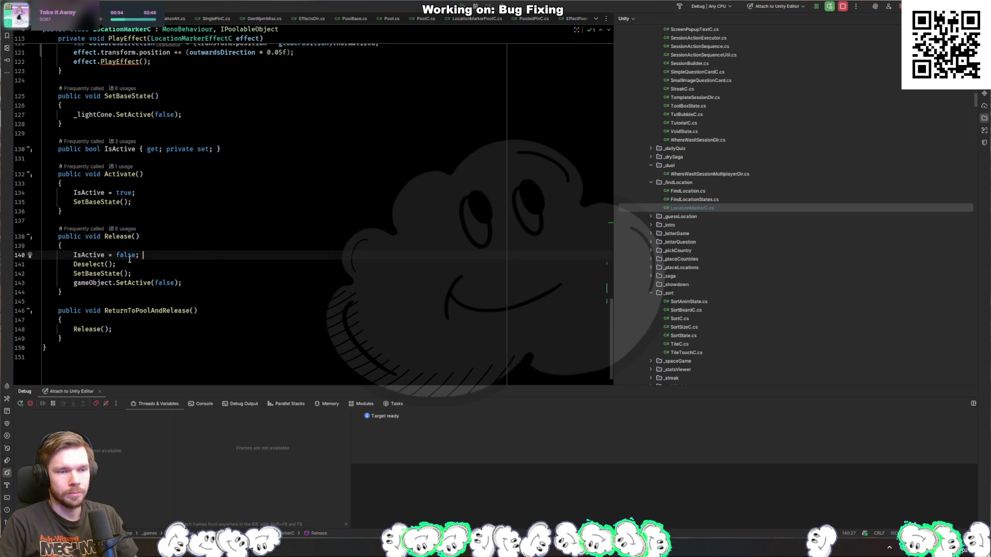
{"action": "left_click", "coordinate": [179, 247]}
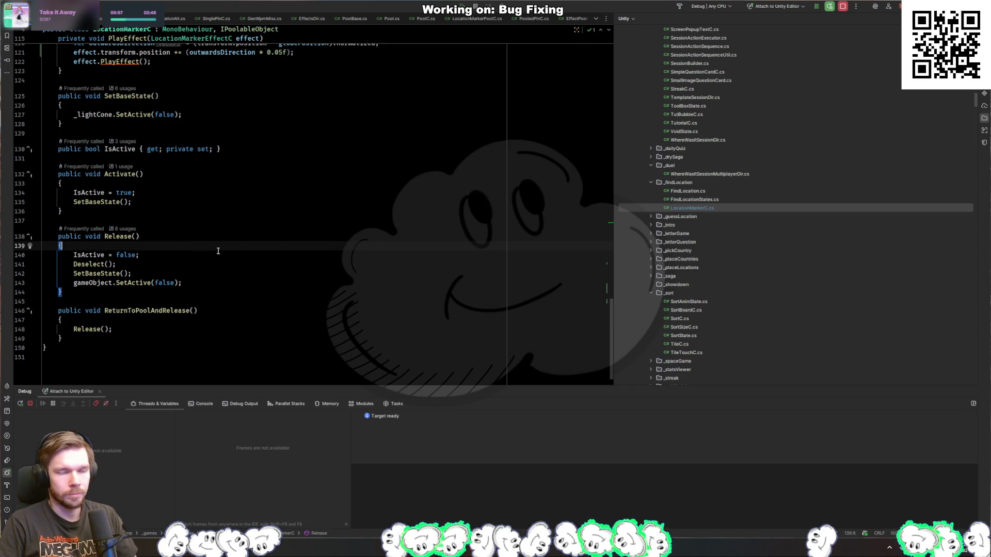
{"action": "key", "text": "Return"}
{"action": "type", "text": "if (IsActive){"}
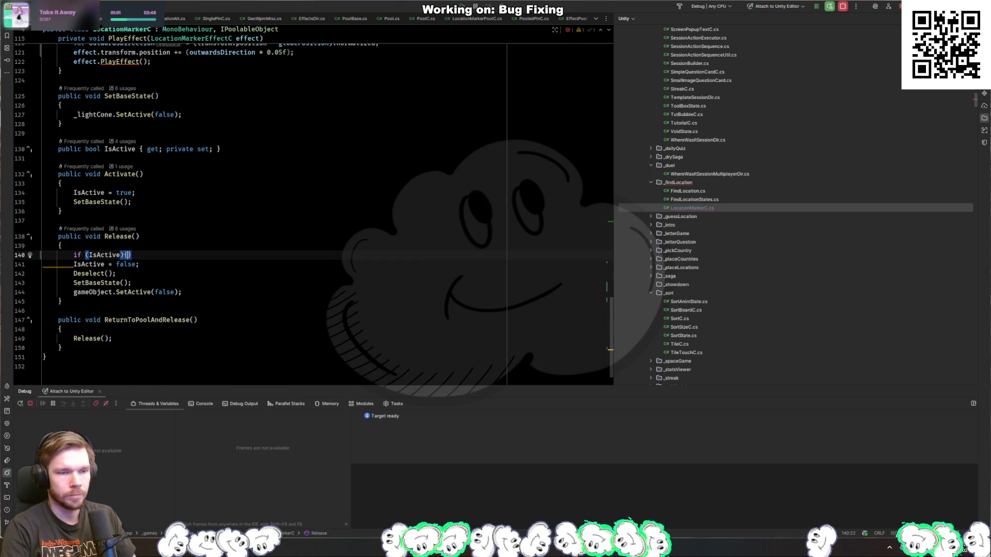
{"action": "key", "text": "ctrl+shift+Return"}
{"action": "mouse_move", "coordinate": [191, 322]}
{"action": "left_mouse_down"}
{"action": "mouse_move", "coordinate": [78, 300]}
{"action": "mouse_move", "coordinate": [74, 292]}
{"action": "left_mouse_up"}
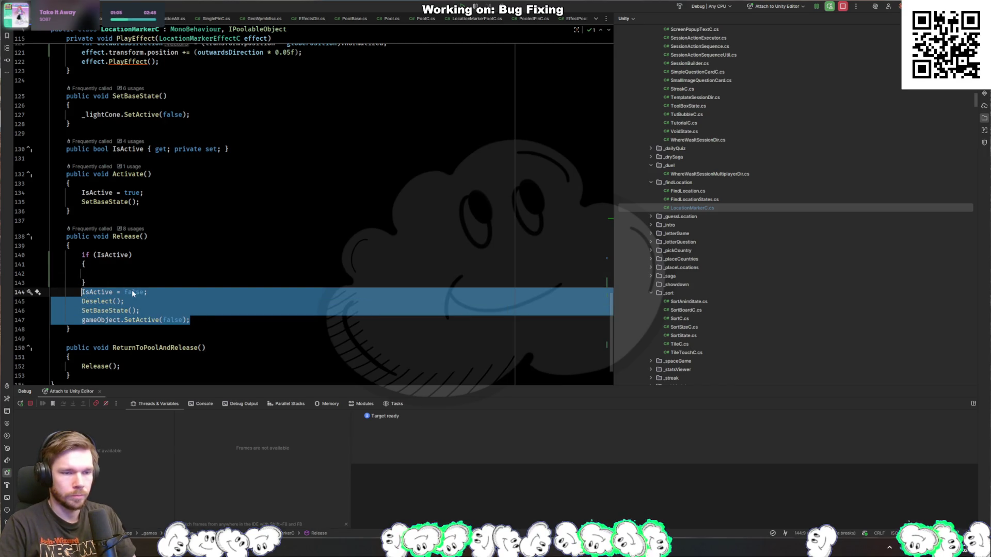
{"action": "key", "text": "ctrl+x"}
{"action": "left_click", "coordinate": [187, 270]}
{"action": "key", "text": "ctrl+v"}
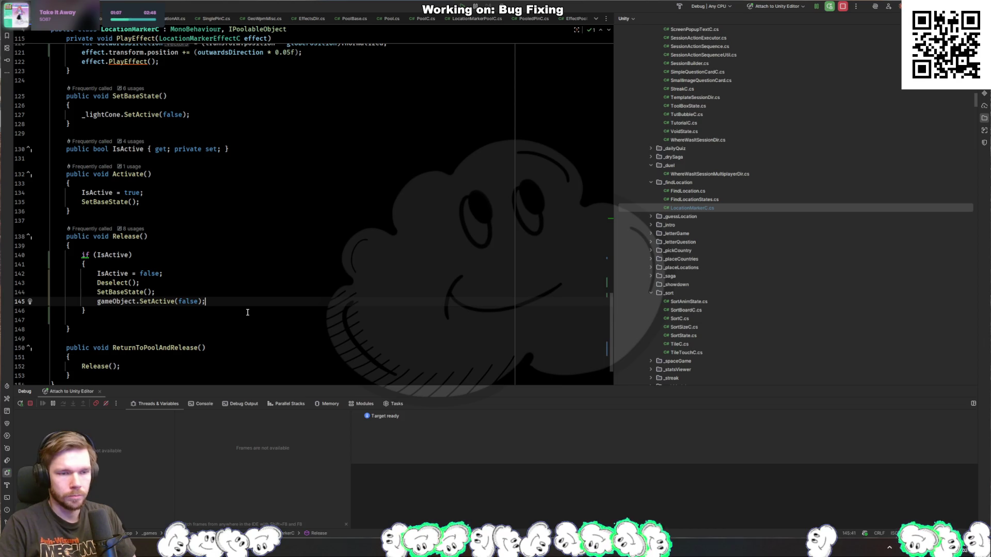
{"action": "left_click", "coordinate": [249, 319]}
{"action": "key", "text": "BackSpace"}
{"action": "key", "text": "Up"}
{"action": "key", "text": "Up"}
{"action": "key", "text": "Up"}
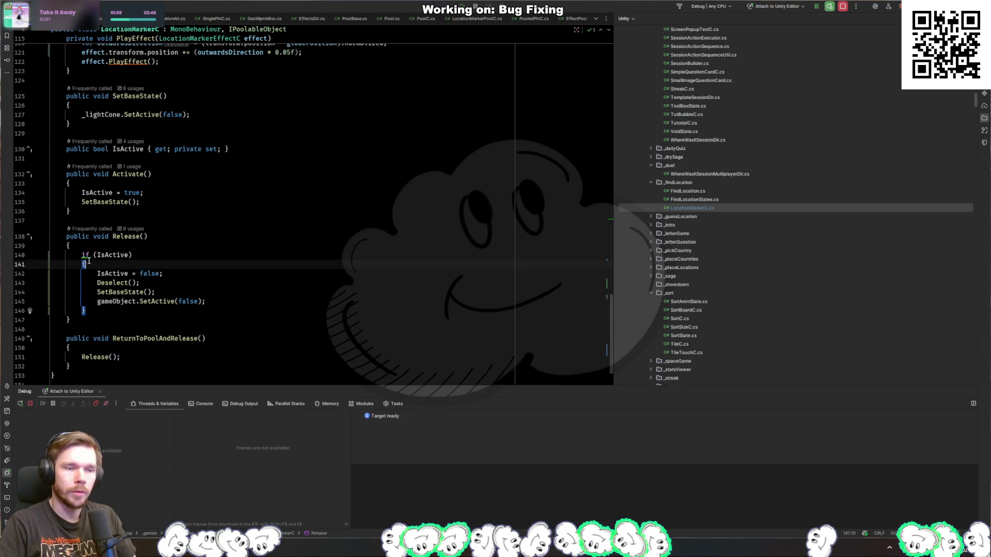
Invert the if (IsActive) check into an early return guard
{"action": "key", "text": "alt+Return"}
{"action": "key", "text": "Return"}
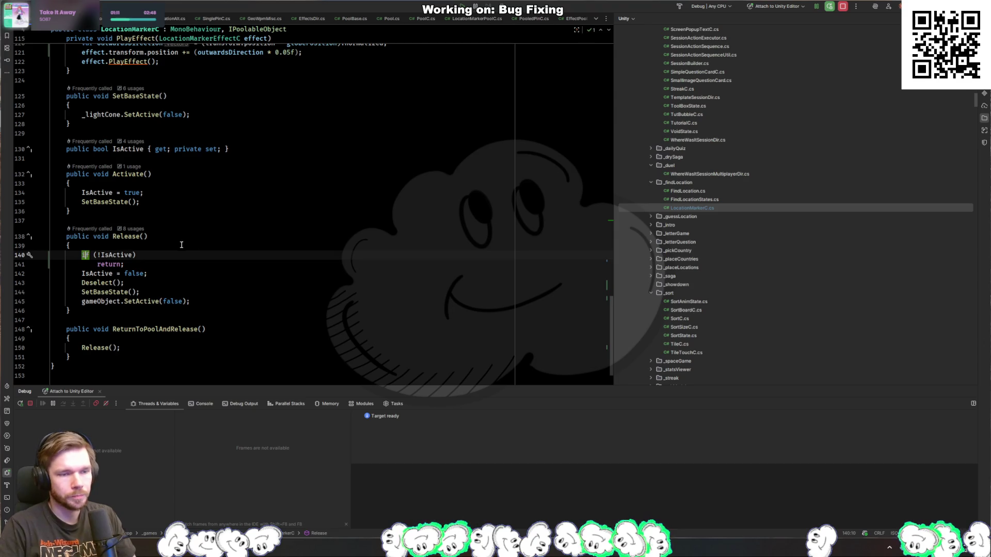
{"action": "key", "text": "Down"}
{"action": "key", "text": "End"}
{"action": "key", "text": "Return"}
{"action": "scroll", "coordinate": [321, 312], "scroll_direction": "up", "scroll_amount": 5}
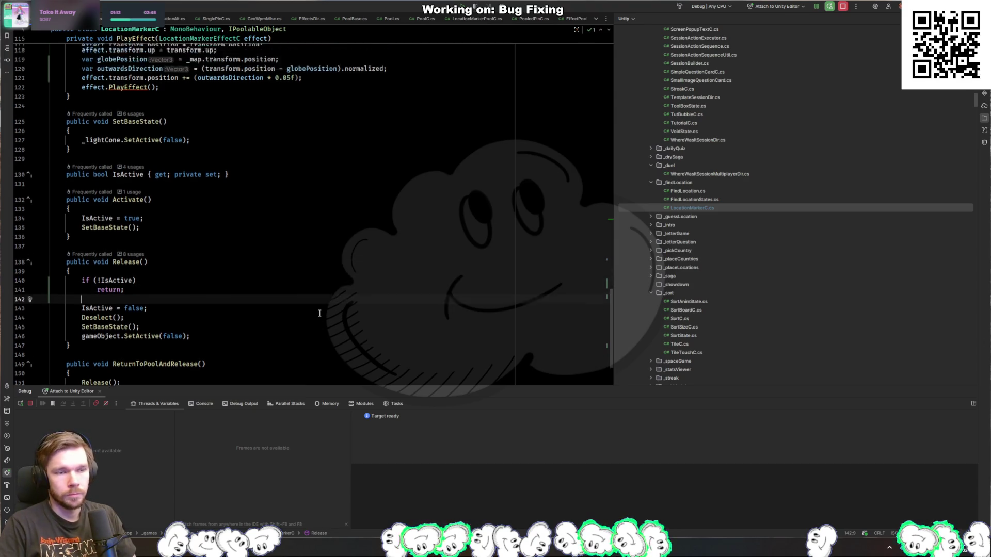
{"action": "scroll", "coordinate": [317, 337], "scroll_direction": "down", "scroll_amount": 5}
{"action": "scroll", "coordinate": [317, 334], "scroll_direction": "down", "scroll_amount": 1}
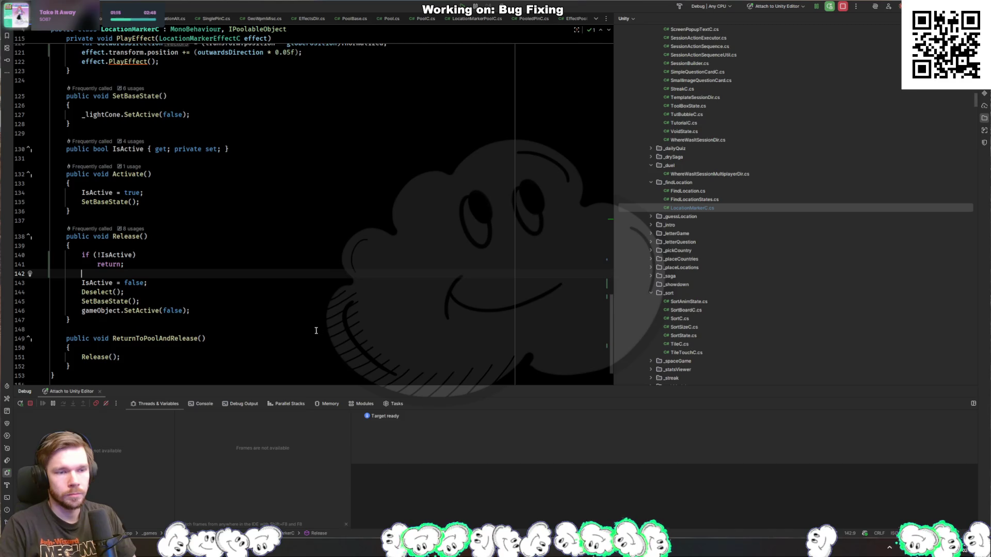
{"action": "left_click", "coordinate": [103, 292]}
{"action": "key", "text": "F12"}
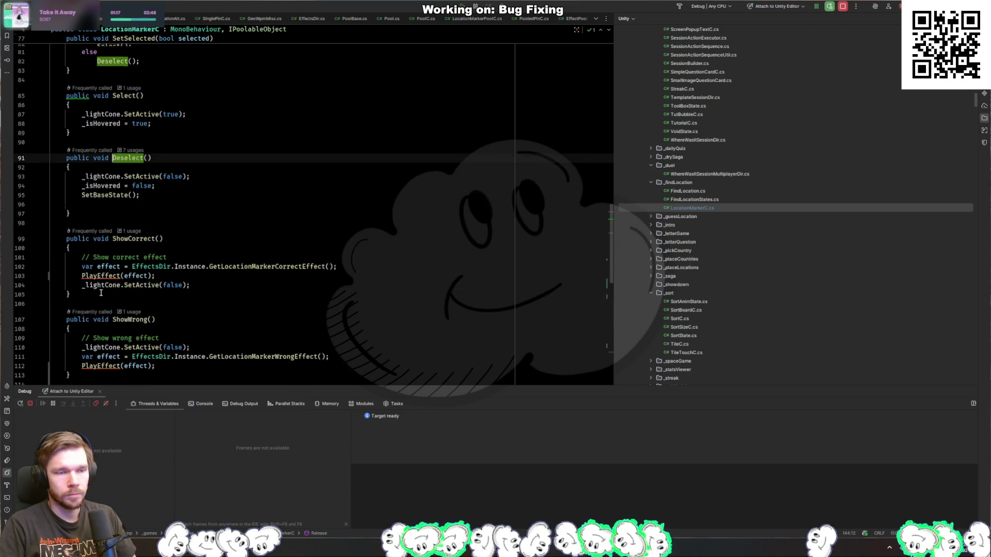
Copy Update's localScale line into Release and set it to _initialScale
{"action": "scroll", "coordinate": [312, 287], "scroll_direction": "up", "scroll_amount": 8}
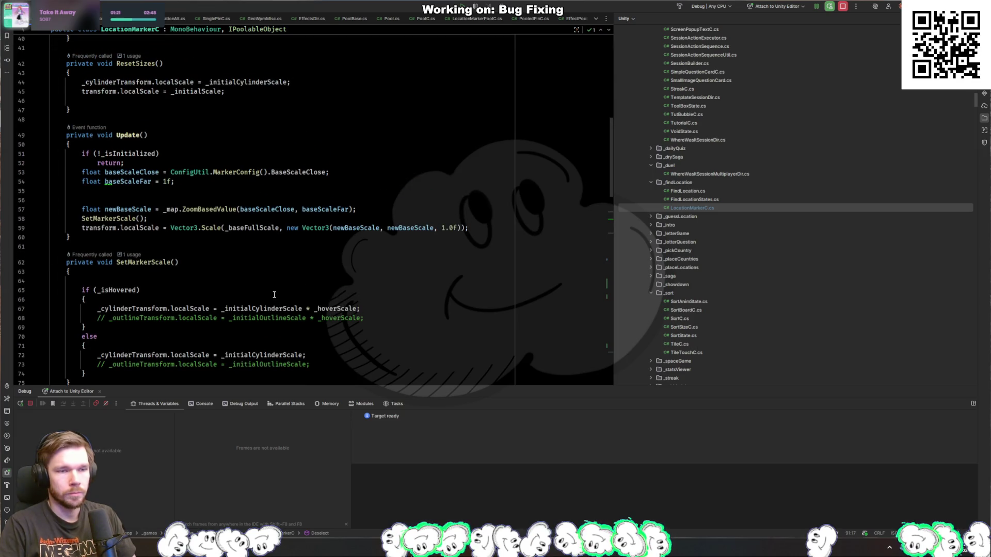
{"action": "triple_click", "coordinate": [339, 229]}
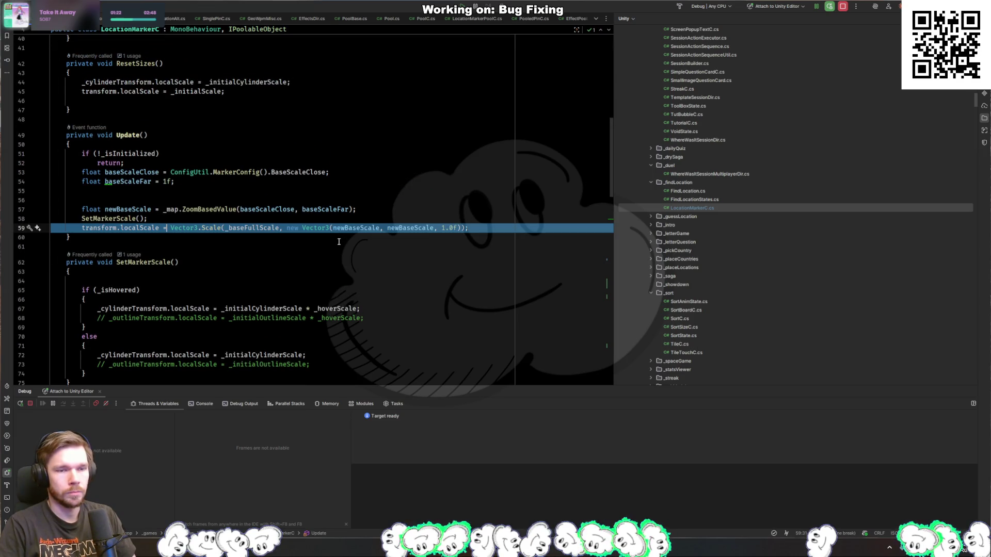
{"action": "scroll", "coordinate": [339, 241], "scroll_direction": "down", "scroll_amount": 15}
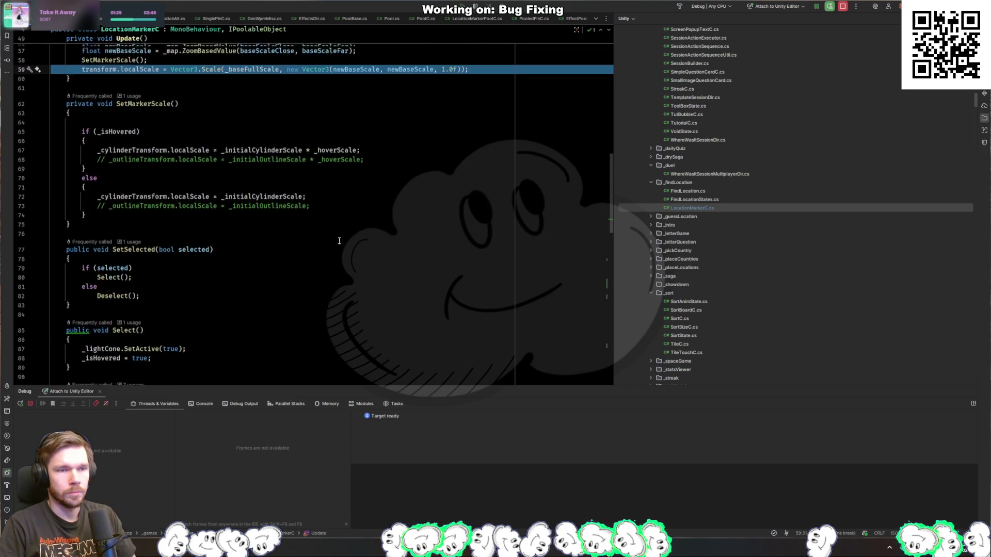
{"action": "scroll", "coordinate": [329, 254], "scroll_direction": "down", "scroll_amount": 4}
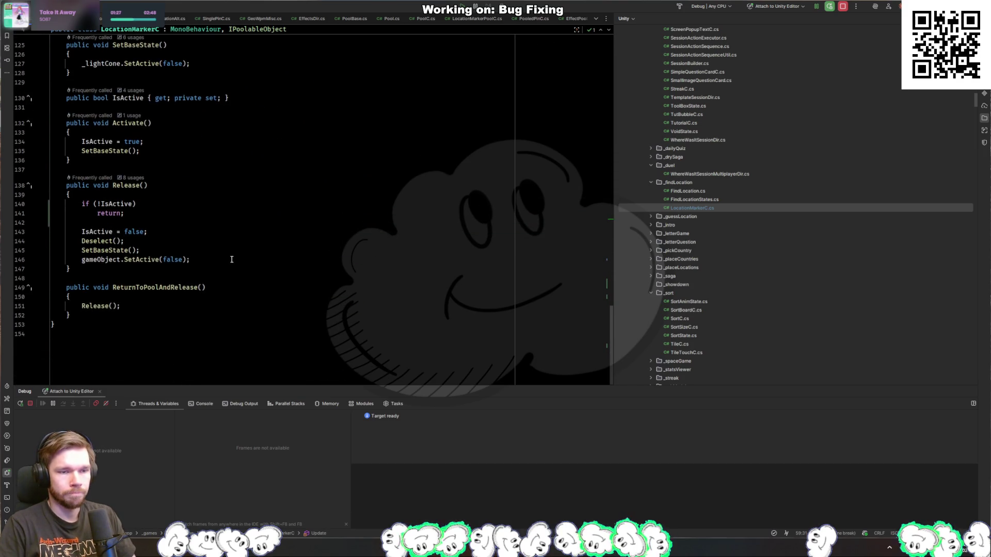
{"action": "left_click", "coordinate": [205, 244]}
{"action": "left_click", "coordinate": [219, 256]}
{"action": "left_click", "coordinate": [295, 250]}
{"action": "key", "text": "Return"}
{"action": "key", "text": "ctrl+v"}
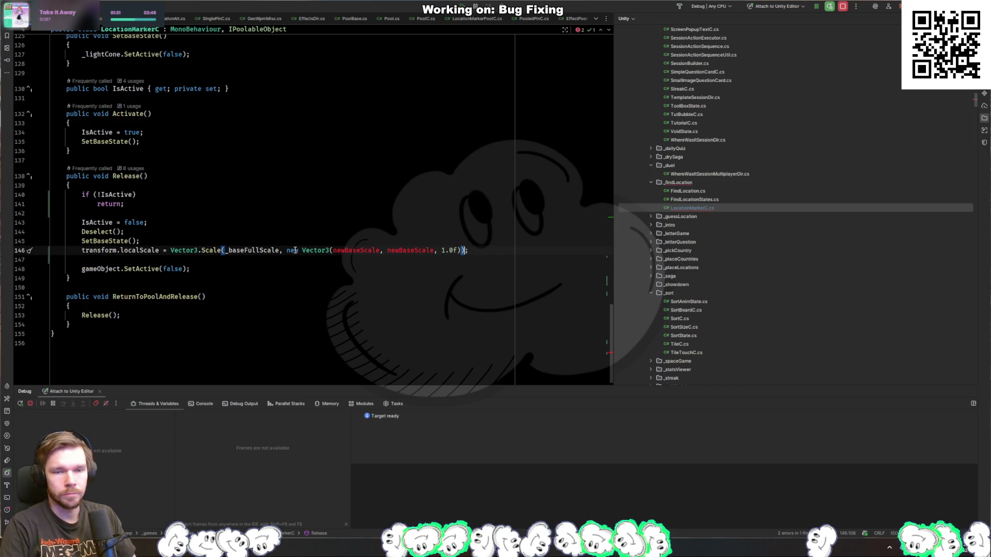
{"action": "key", "text": "ctrl+shift+Left"}
{"action": "key", "text": "ctrl+shift+Left"}
{"action": "key", "text": "ctrl+shift+Left"}
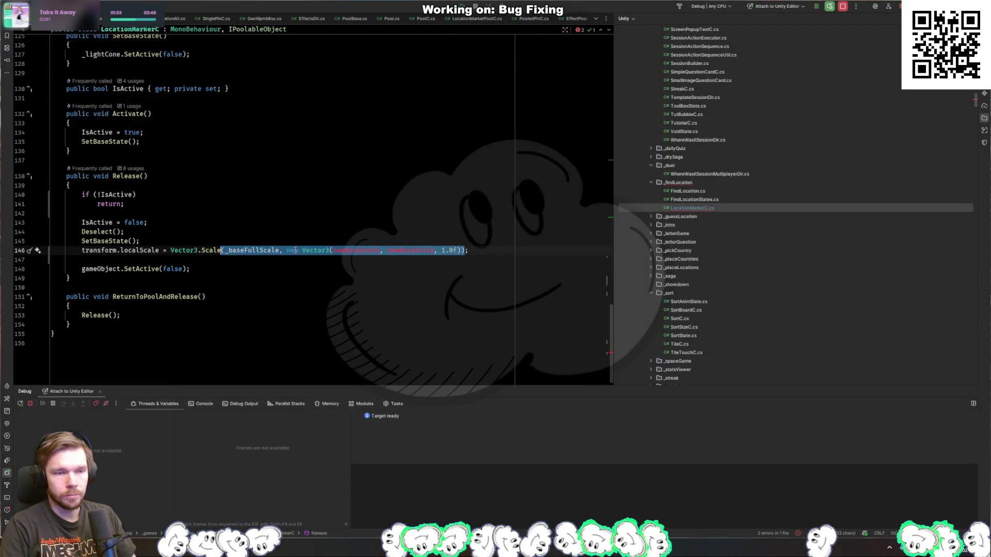
{"action": "key", "text": "ctrl+shift+Left"}
{"action": "type", "text": "_in"}
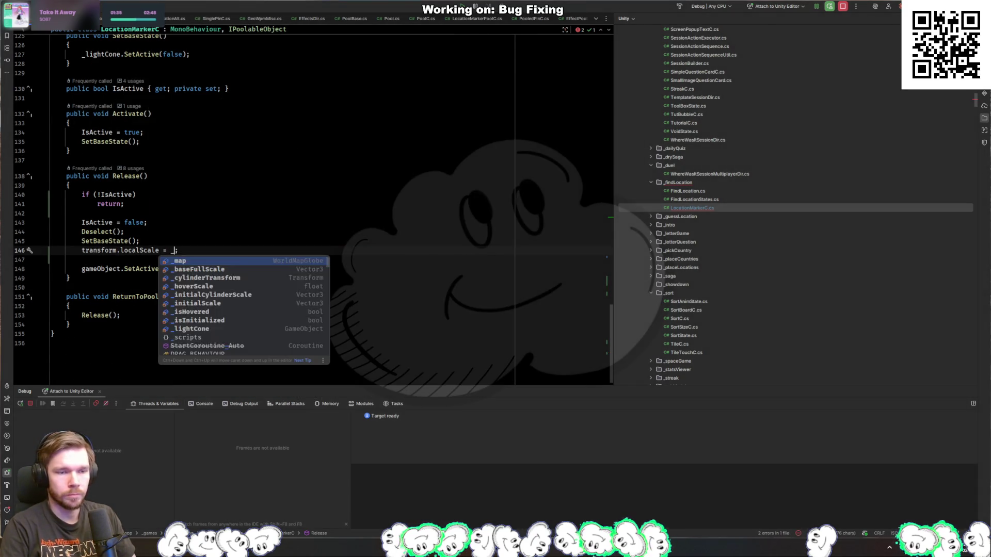
{"action": "key", "text": "Return"}
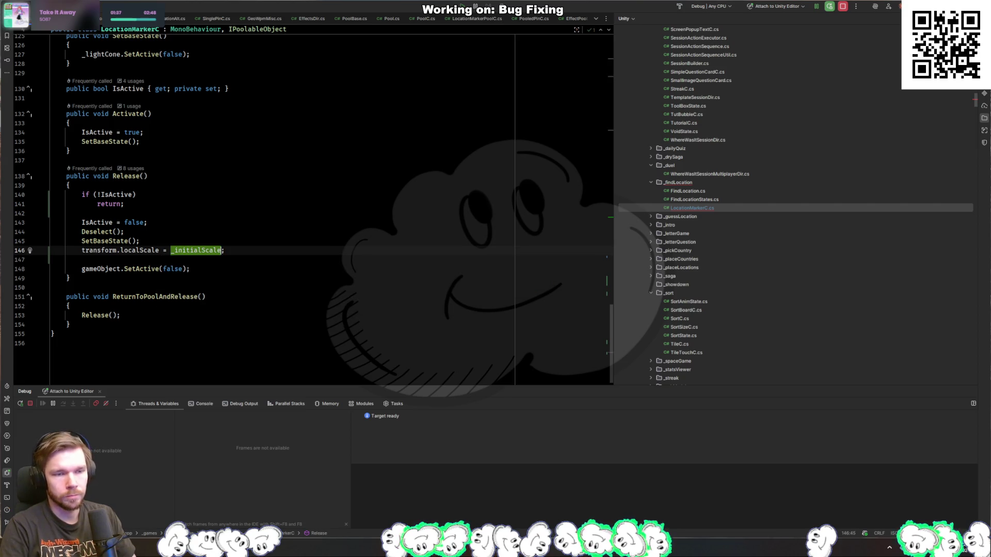
Add _cylinderTransform.localScale = _initialCylinderScale; below the scale reset in Release
{"action": "key", "text": "End"}
{"action": "key", "text": "Return"}
{"action": "type", "text": "_cyl"}
{"action": "key", "text": "Return"}
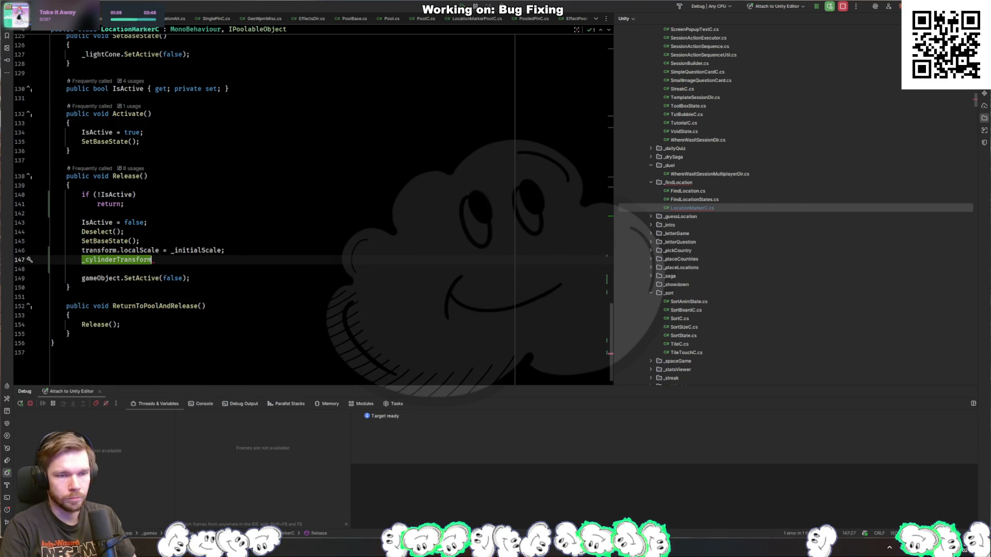
{"action": "type", "text": ".local"}
{"action": "key", "text": "Return"}
{"action": "type", "text": "= "}
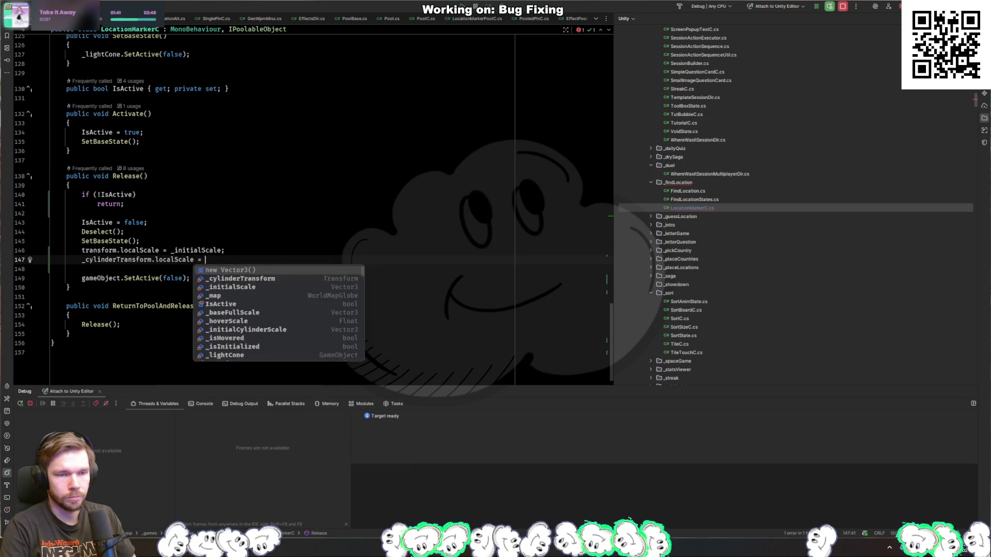
{"action": "type", "text": "_initialC"}
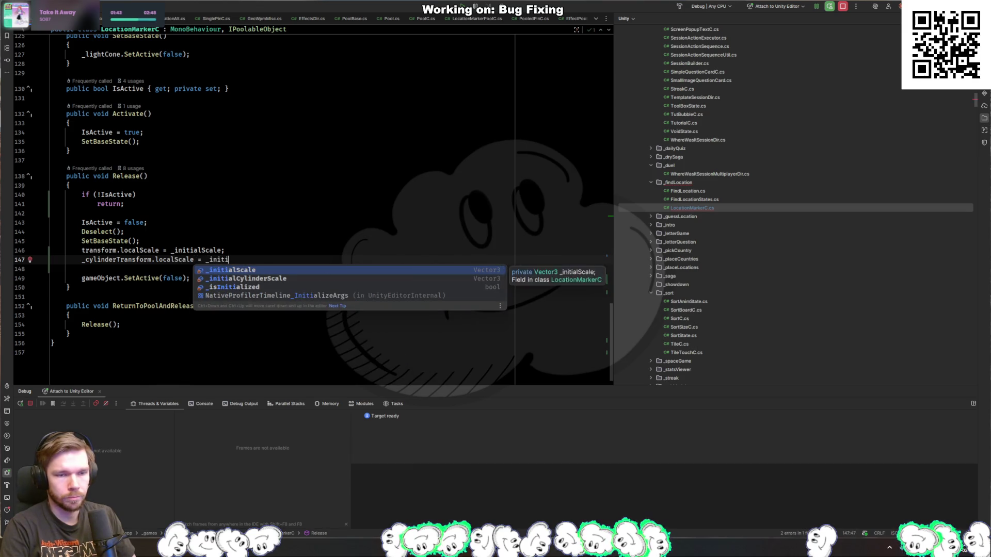
{"action": "key", "text": "Return"}
{"action": "type", "text": ";"}
{"action": "key", "text": "ctrl+Home"}
{"action": "left_click", "coordinate": [314, 223]}
{"action": "left_click", "coordinate": [277, 219]}
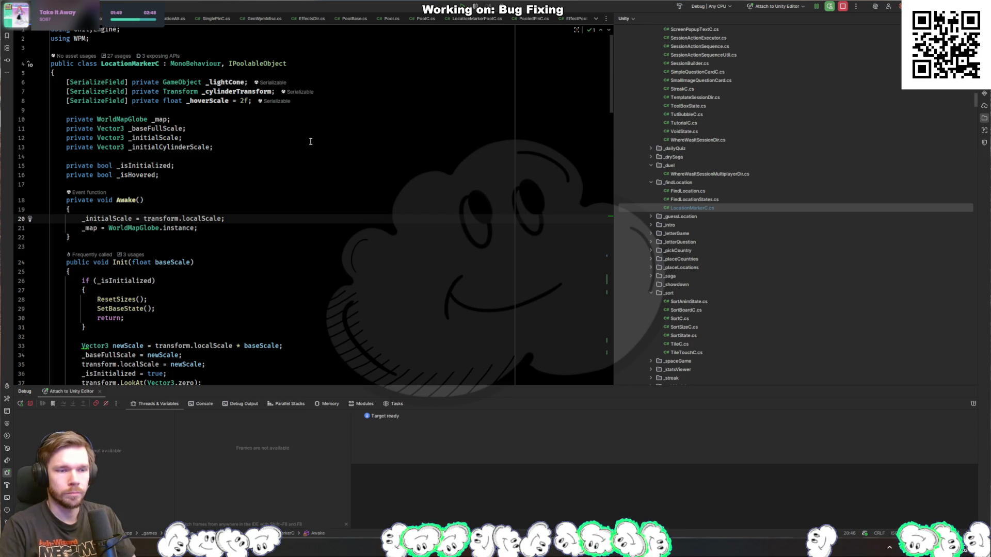
Assign _initialCylinderScale in Awake and delete the duplicate assignment from Init
{"action": "key", "text": "Return"}
{"action": "type", "text": "_inC"}
{"action": "key", "text": "Return"}
{"action": "key", "text": "Tab"}
{"action": "double_click", "coordinate": [122, 228]}
{"action": "key", "text": "ctrl+f"}
{"action": "key", "text": "Return"}
{"action": "scroll", "coordinate": [130, 216], "scroll_direction": "up", "scroll_amount": 5}
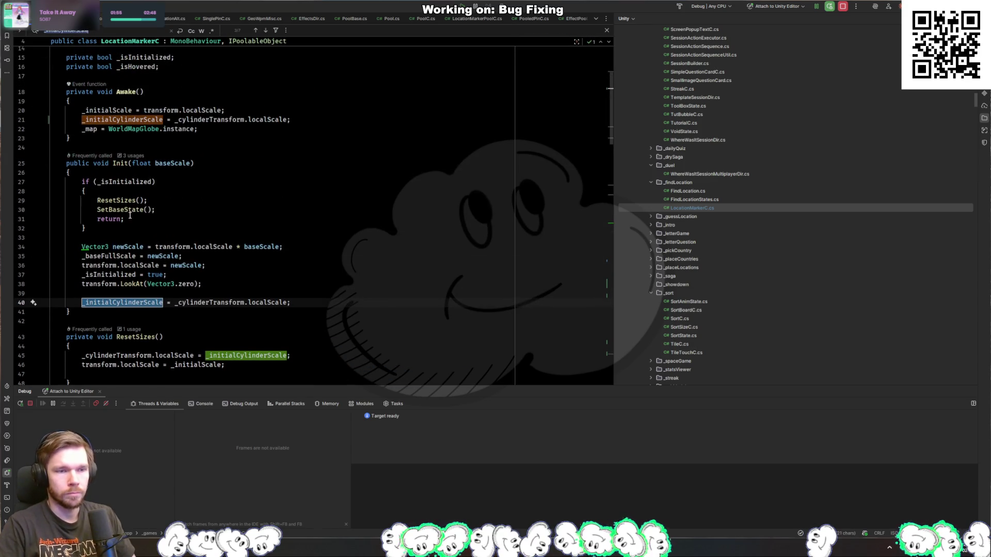
{"action": "left_click", "coordinate": [310, 299]}
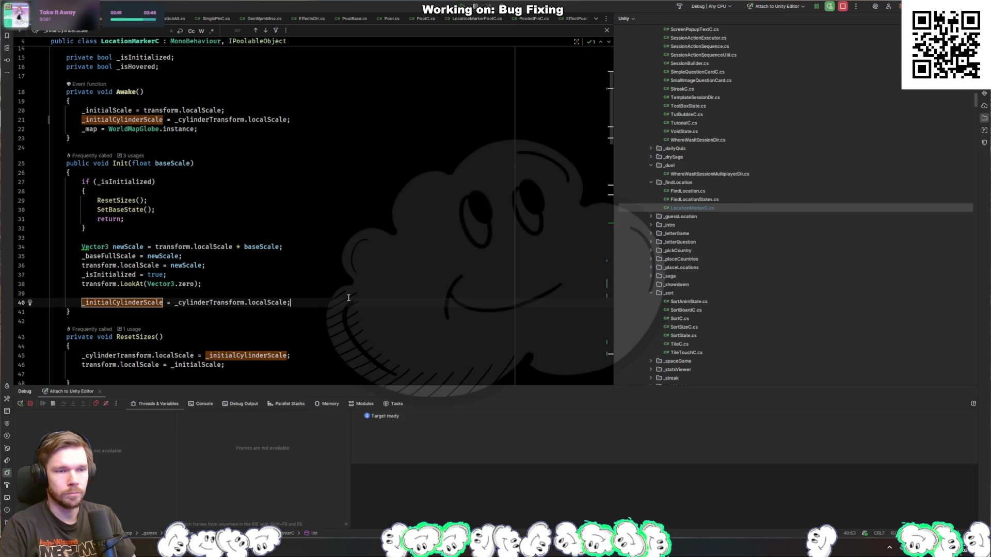
{"action": "key", "text": "shift+Up"}
{"action": "key", "text": "shift+Up"}
{"action": "key", "text": "BackSpace"}
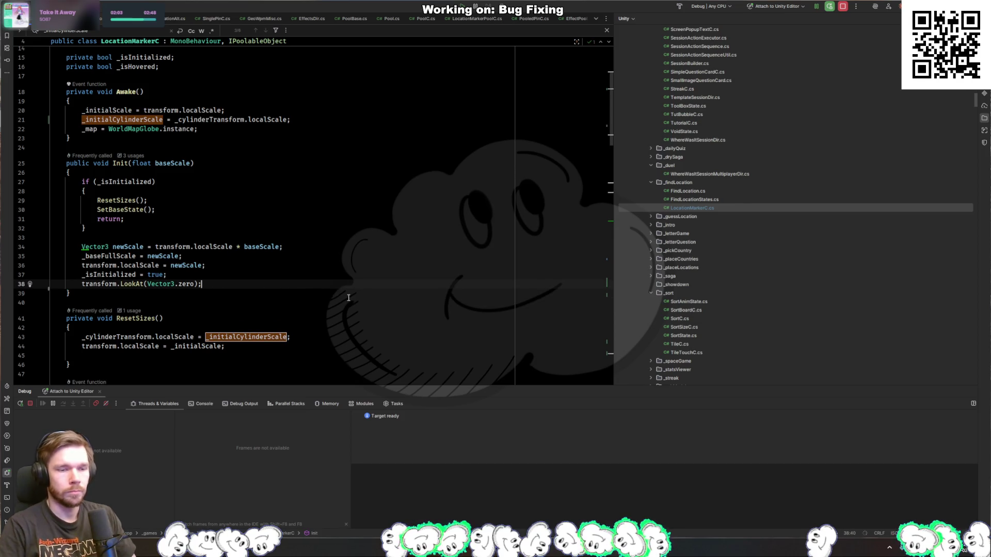
{"action": "key", "text": "Escape"}
Replace Release's two scale-reset lines with a ResetSizes(); call
{"action": "left_click", "coordinate": [342, 356]}
{"action": "double_click", "coordinate": [160, 321]}
{"action": "key", "text": "ctrl+c"}
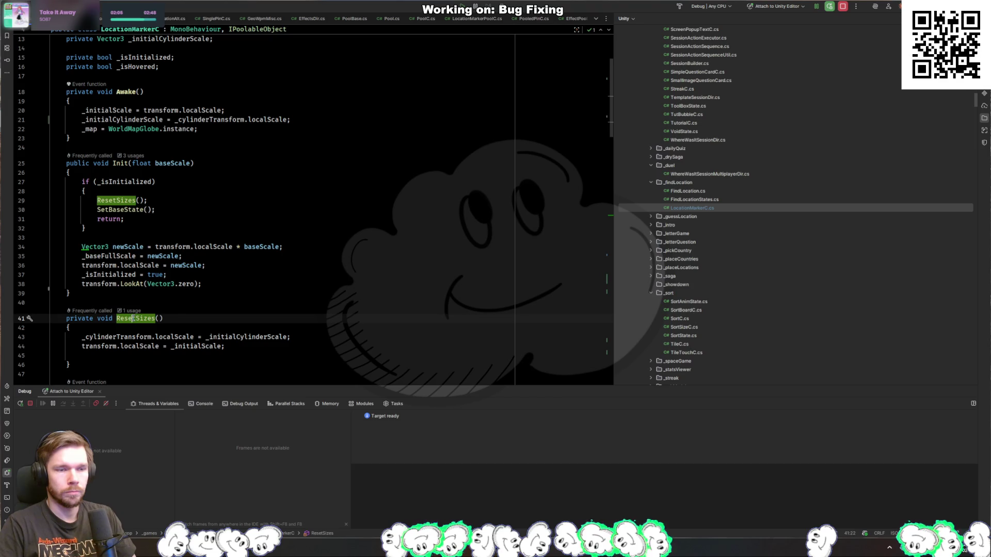
{"action": "scroll", "coordinate": [335, 321], "scroll_direction": "down", "scroll_amount": 20}
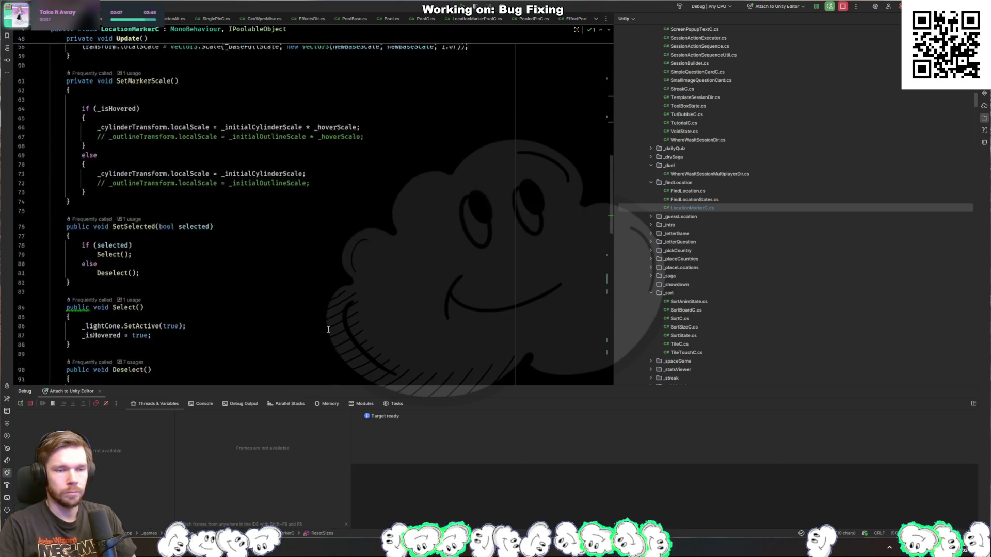
{"action": "scroll", "coordinate": [328, 329], "scroll_direction": "down", "scroll_amount": 12}
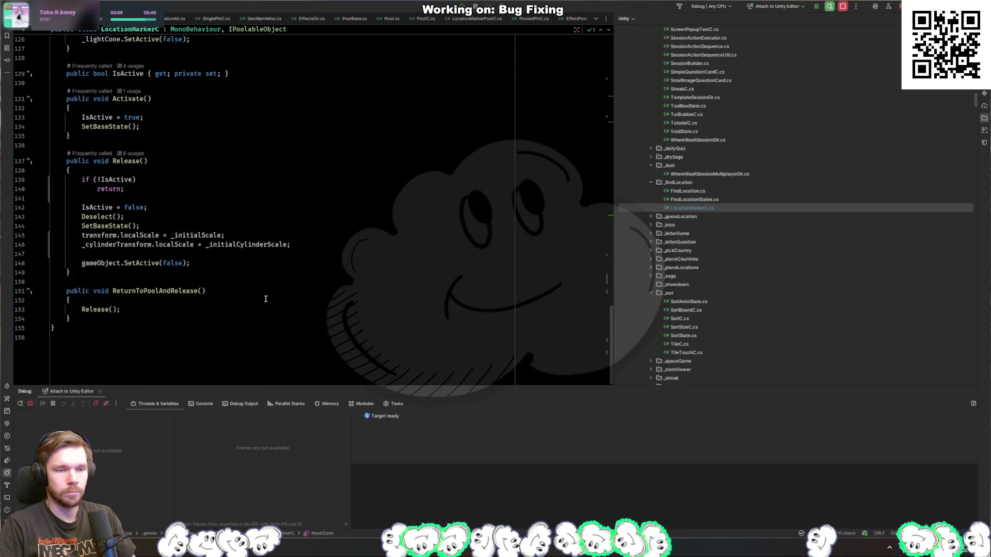
{"action": "left_click", "coordinate": [231, 253]}
{"action": "key", "text": "ctrl+v"}
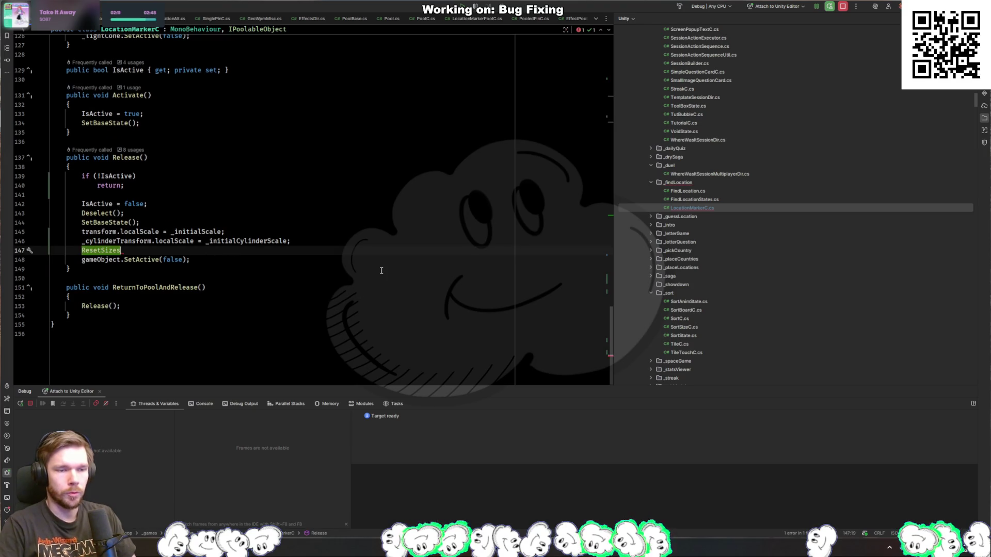
{"action": "type", "text": "();"}
{"action": "key", "text": "Up"}
{"action": "key", "text": "ctrl+x"}
{"action": "key", "text": "Up"}
{"action": "key", "text": "ctrl+x"}
Resume the paused debugger with F5 and return to Unity to compile the scripts
{"action": "key", "text": "alt+Tab"}
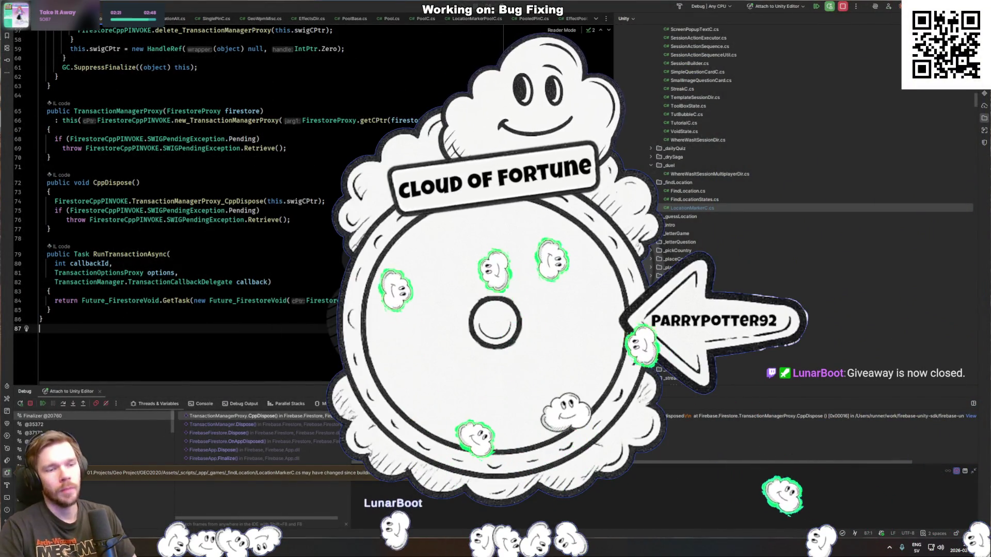
{"action": "key", "text": "F5"}
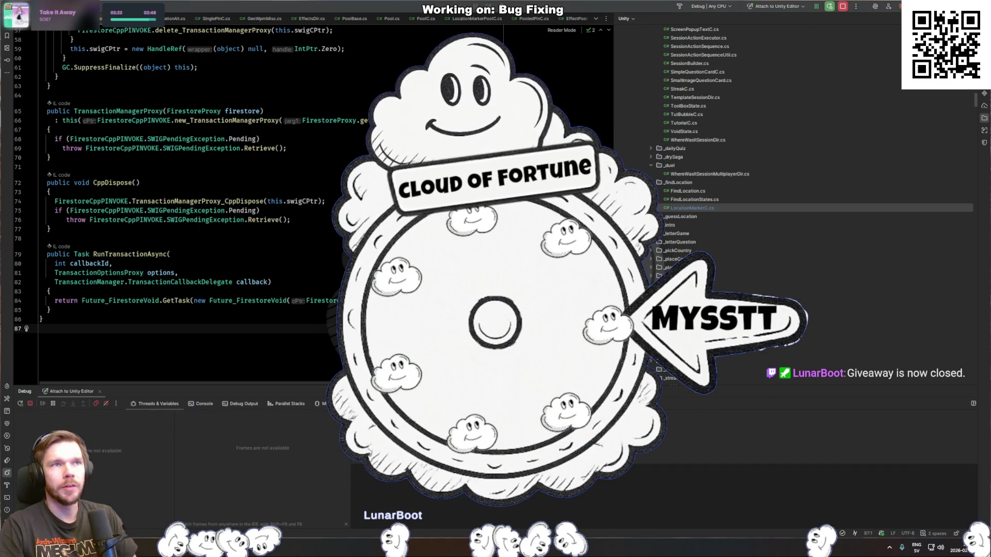
{"action": "key", "text": "alt+Tab"}
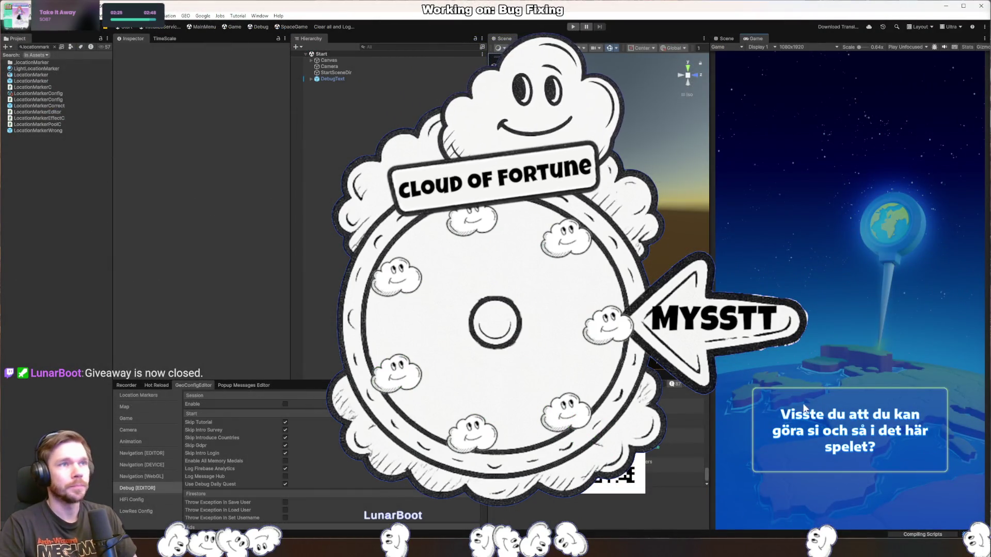
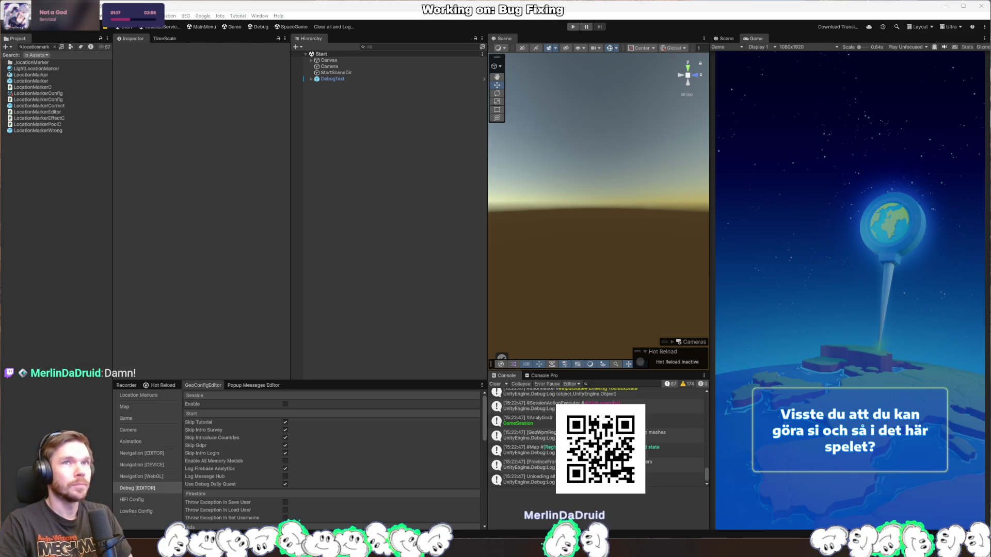
Drag the Stream Game Giveaway spreadsheet window over the Unity editor
{"action": "mouse_move", "coordinate": [590, 89]}
{"action": "left_mouse_down"}
{"action": "mouse_move", "coordinate": [535, 125]}
{"action": "mouse_move", "coordinate": [531, 175]}
{"action": "mouse_move", "coordinate": [535, 148]}
{"action": "mouse_move", "coordinate": [492, 175]}
{"action": "mouse_move", "coordinate": [480, 247]}
{"action": "mouse_move", "coordinate": [501, 246]}
{"action": "mouse_move", "coordinate": [506, 71]}
{"action": "left_mouse_up"}
Scroll through the Redeems list of giveaway games and winners, then switch back to Unity
{"action": "scroll", "coordinate": [381, 345], "scroll_direction": "up", "scroll_amount": 8}
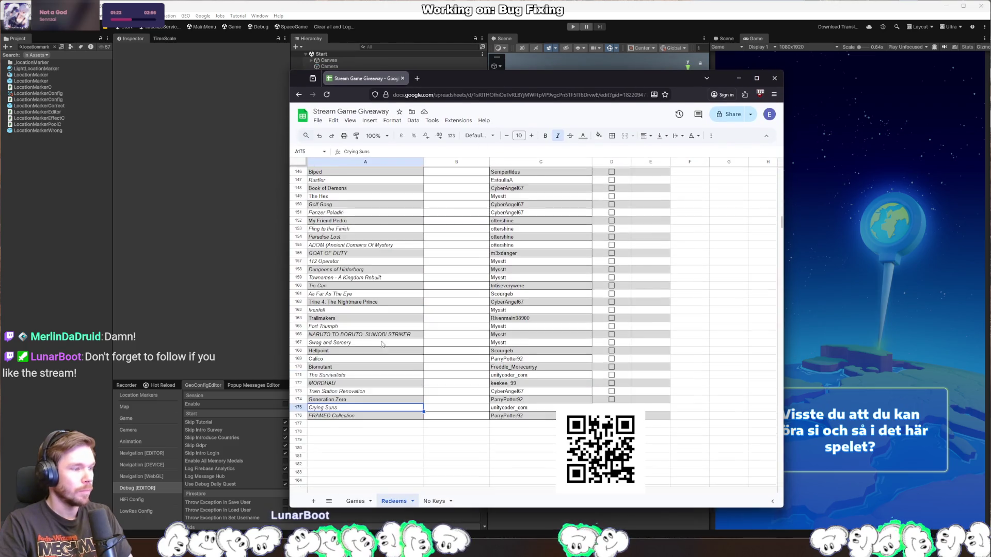
{"action": "scroll", "coordinate": [380, 344], "scroll_direction": "up", "scroll_amount": 15}
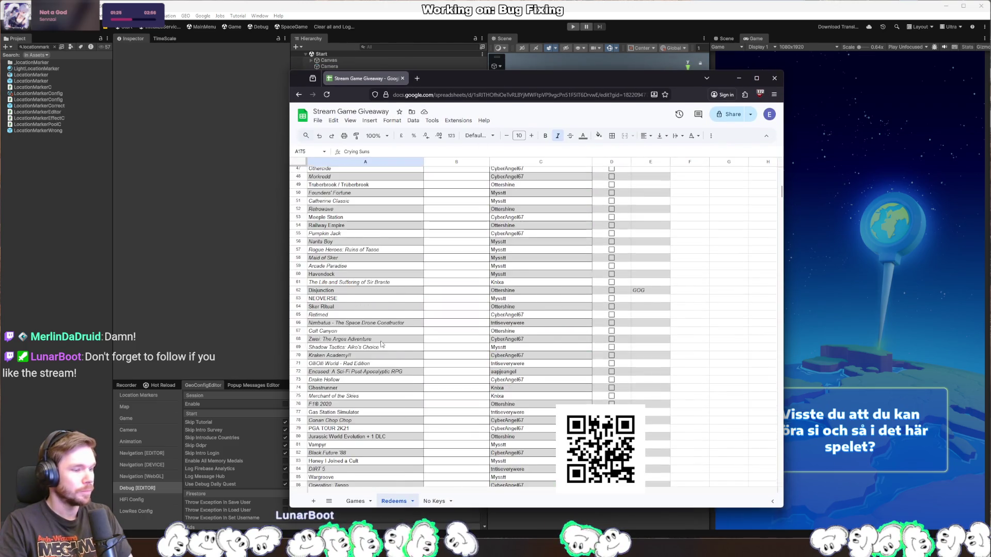
{"action": "scroll", "coordinate": [381, 344], "scroll_direction": "up", "scroll_amount": 10}
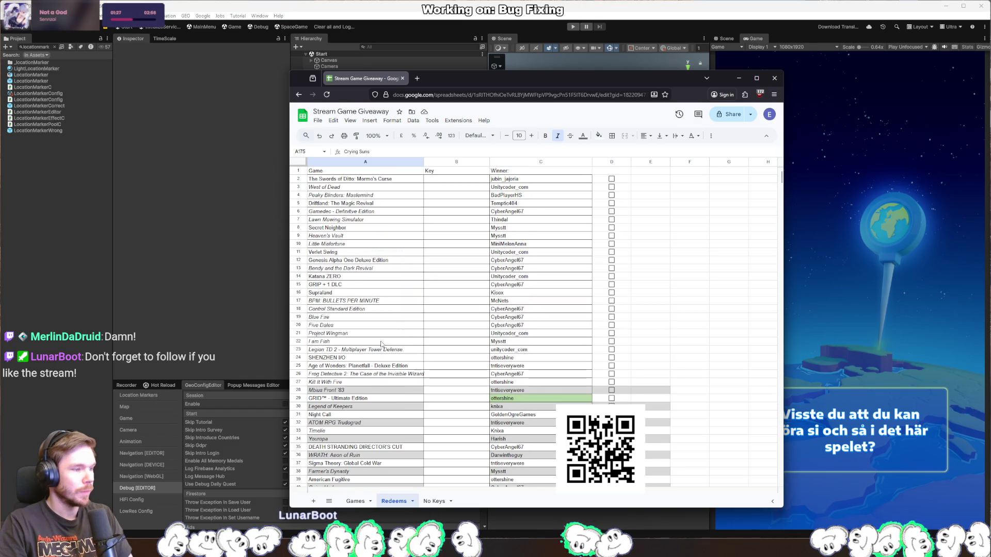
{"action": "scroll", "coordinate": [363, 340], "scroll_direction": "down", "scroll_amount": 12}
{"action": "scroll", "coordinate": [359, 338], "scroll_direction": "down", "scroll_amount": 13}
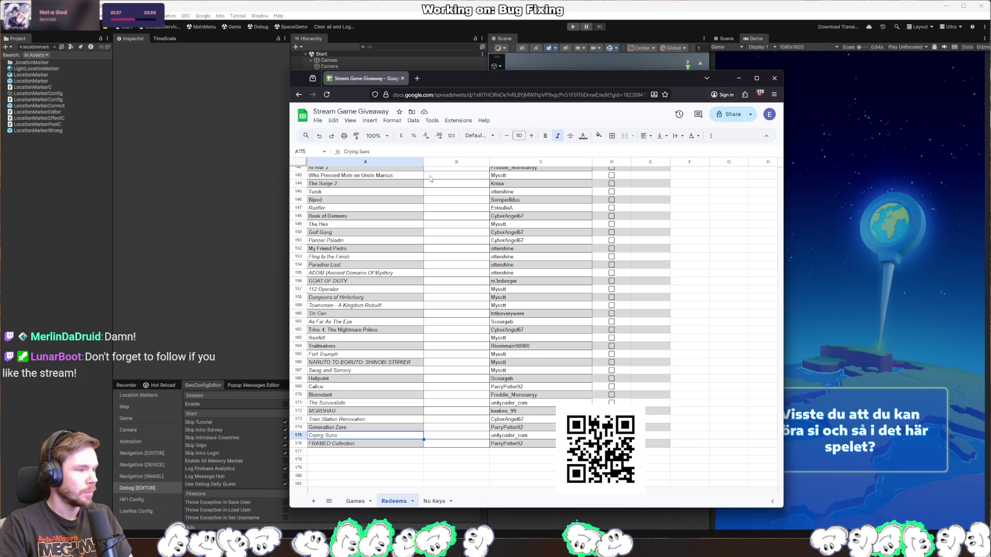
{"action": "key", "text": "alt+Tab"}
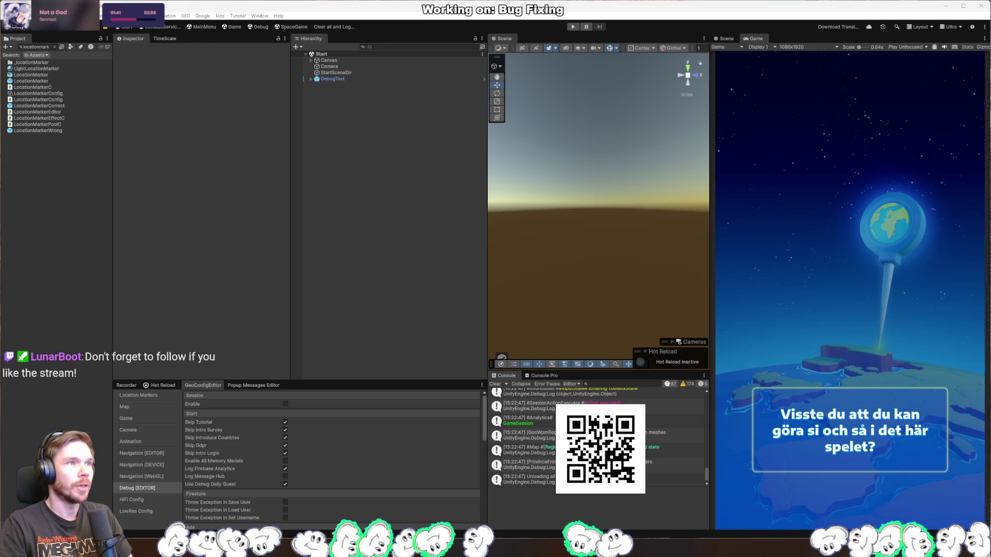
Review the Games list down to Banners of Ruin at row 220, then close the browser
{"action": "key", "text": "alt+Tab"}
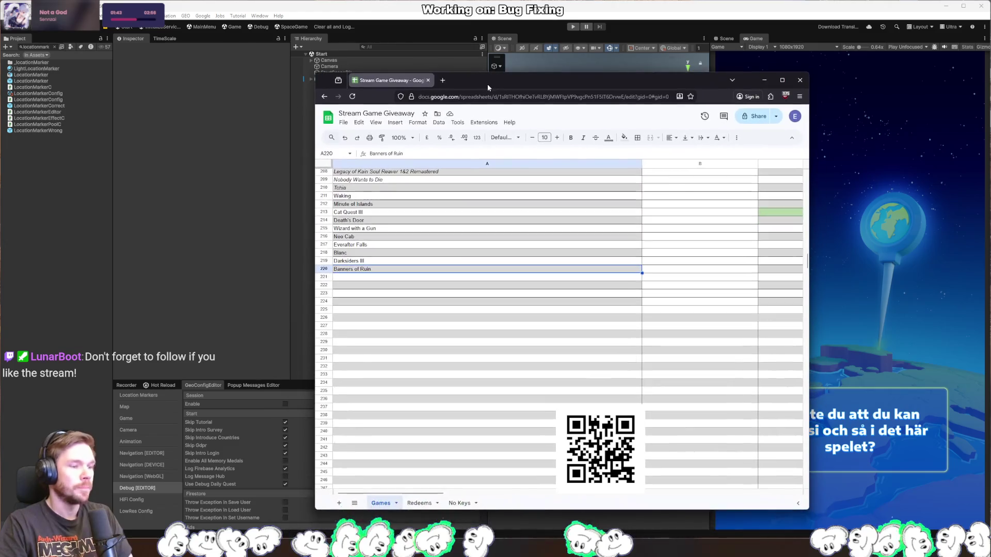
{"action": "scroll", "coordinate": [434, 338], "scroll_direction": "up", "scroll_amount": 12}
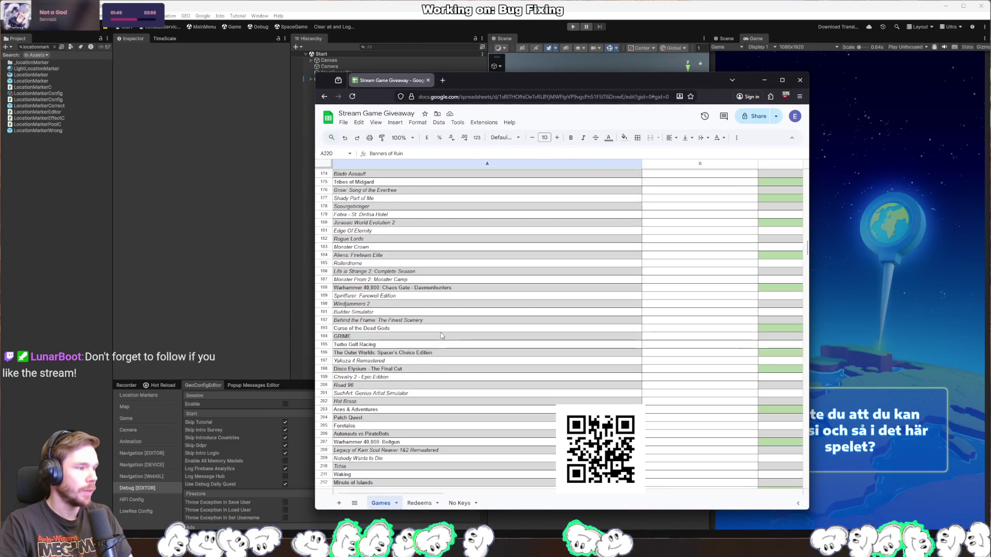
{"action": "scroll", "coordinate": [441, 335], "scroll_direction": "up", "scroll_amount": 18}
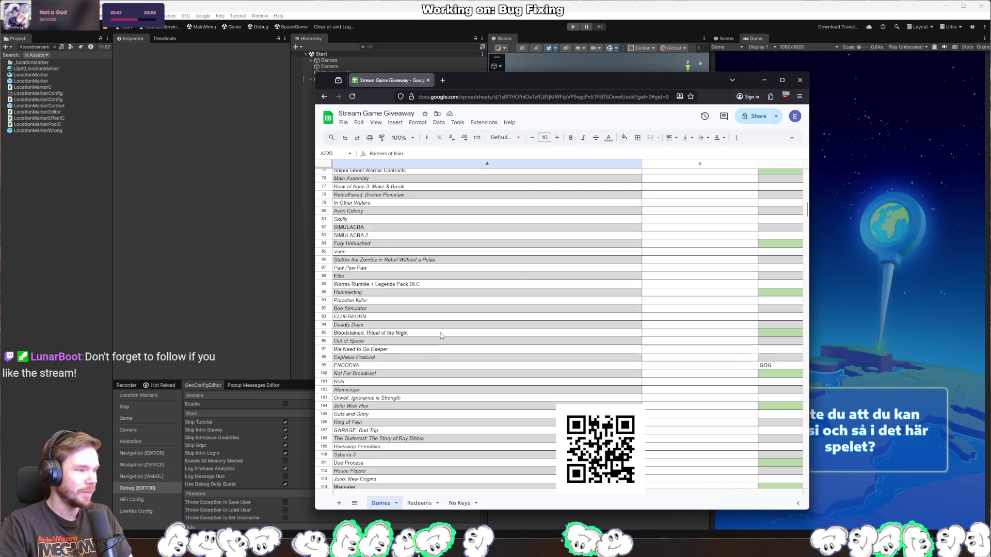
{"action": "scroll", "coordinate": [441, 335], "scroll_direction": "up", "scroll_amount": 4}
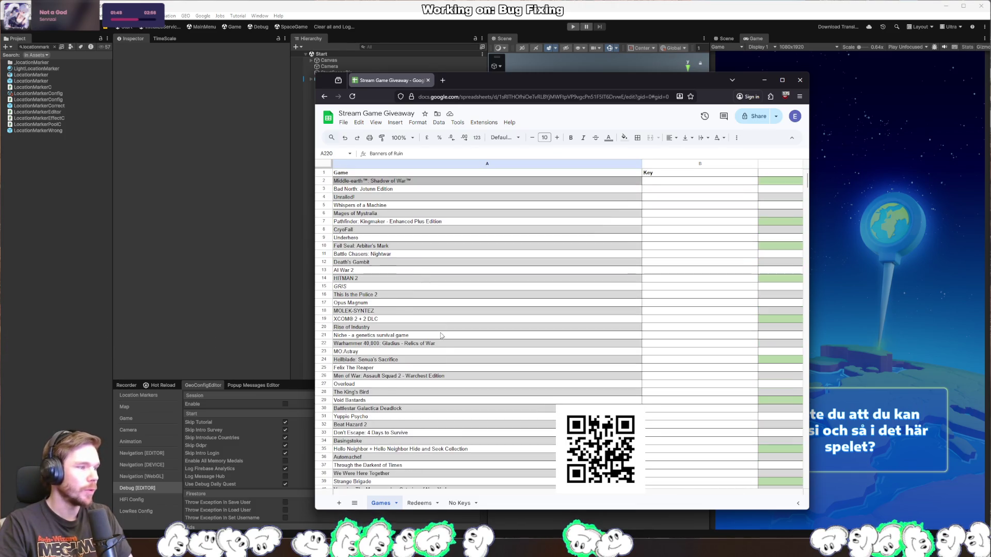
{"action": "scroll", "coordinate": [429, 330], "scroll_direction": "down", "scroll_amount": 6}
{"action": "scroll", "coordinate": [429, 330], "scroll_direction": "down", "scroll_amount": 20}
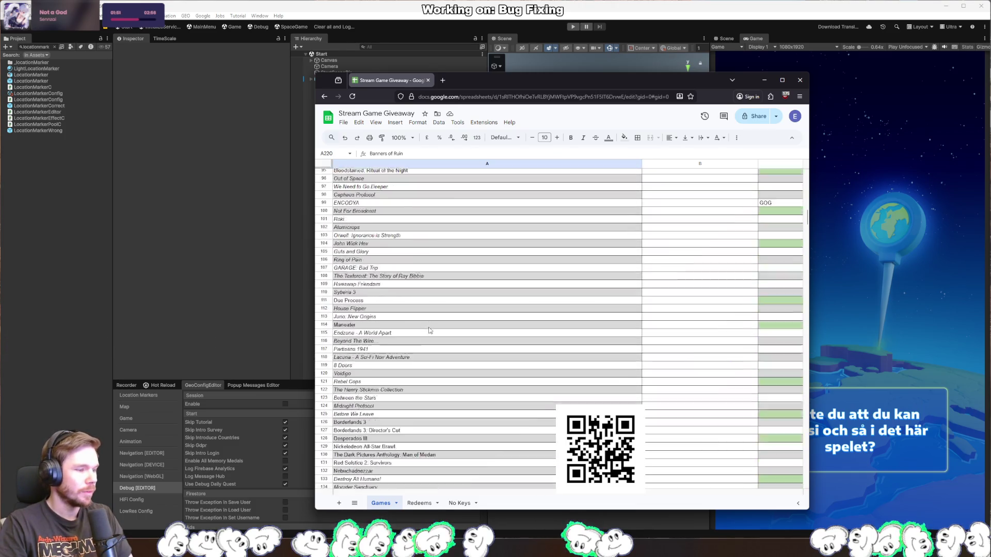
{"action": "scroll", "coordinate": [429, 331], "scroll_direction": "down", "scroll_amount": 7}
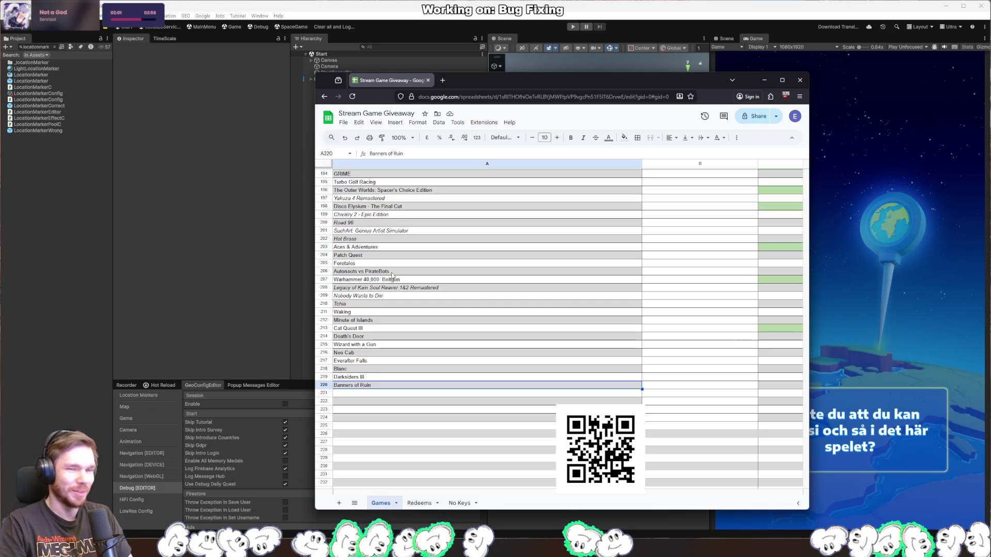
{"action": "left_click", "coordinate": [800, 80]}
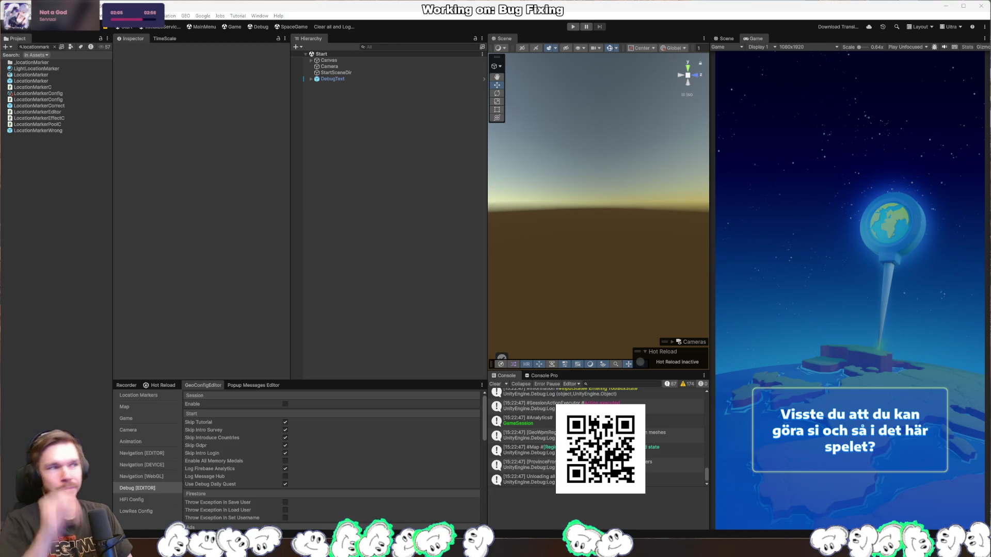
Enter Play mode and start a round of the Europe level from the main menu
{"action": "left_click", "coordinate": [572, 27]}
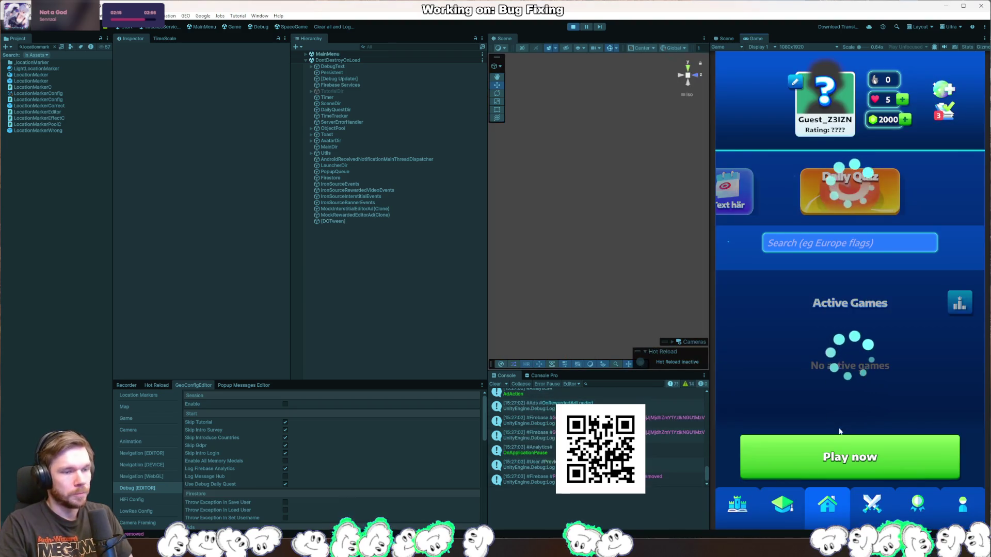
{"action": "left_click", "coordinate": [751, 490]}
{"action": "left_click", "coordinate": [851, 263]}
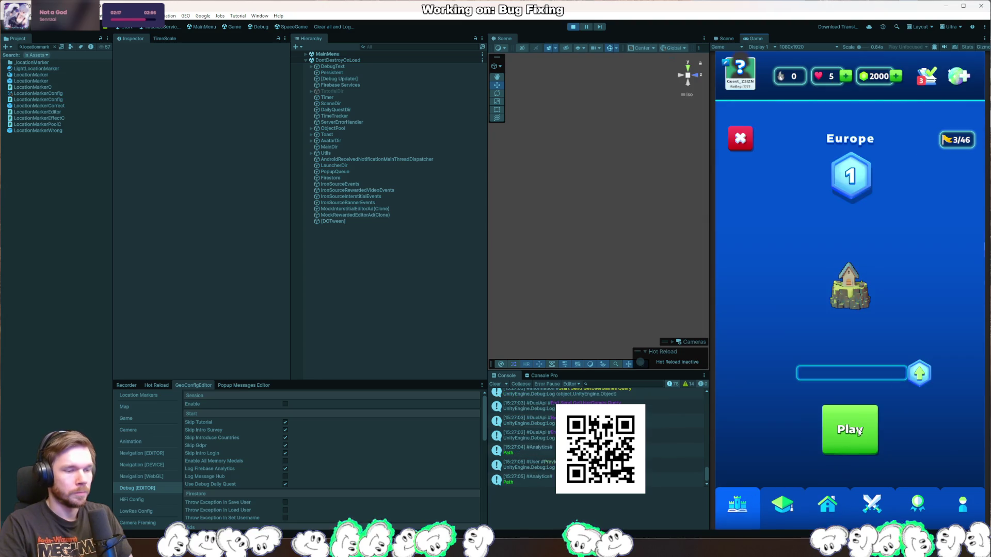
{"action": "left_click", "coordinate": [847, 427]}
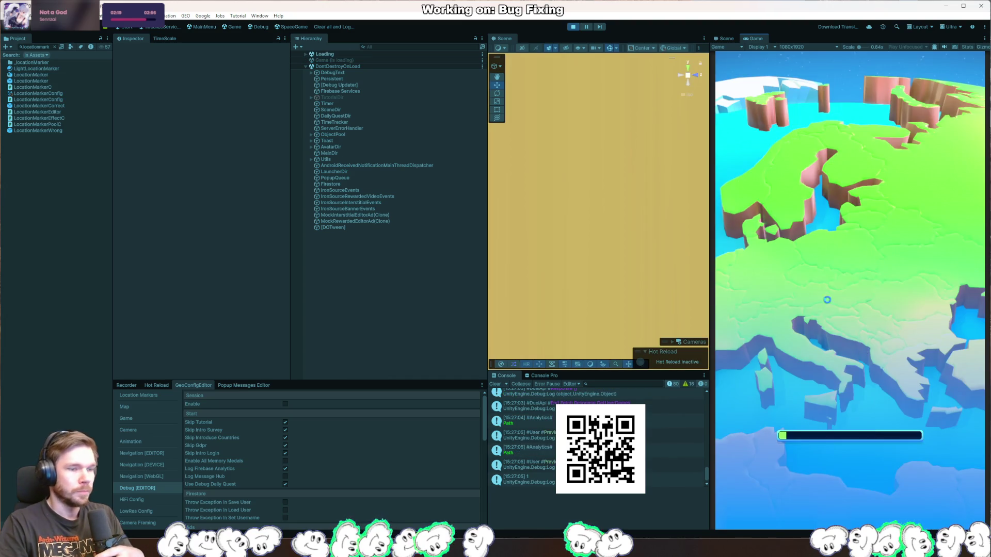
Drop answer pins on France, northern France, the UK and Manchester
{"action": "mouse_move", "coordinate": [900, 310]}
{"action": "left_mouse_down"}
{"action": "mouse_move", "coordinate": [880, 467]}
{"action": "mouse_move", "coordinate": [862, 408]}
{"action": "left_mouse_up"}
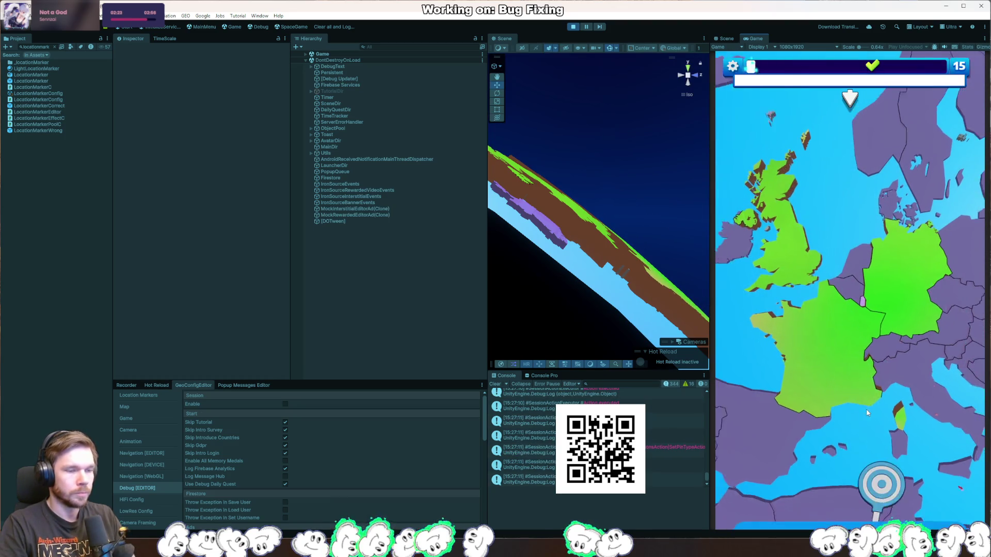
{"action": "left_click_drag", "start_coordinate": [852, 429], "coordinate": [828, 331]}
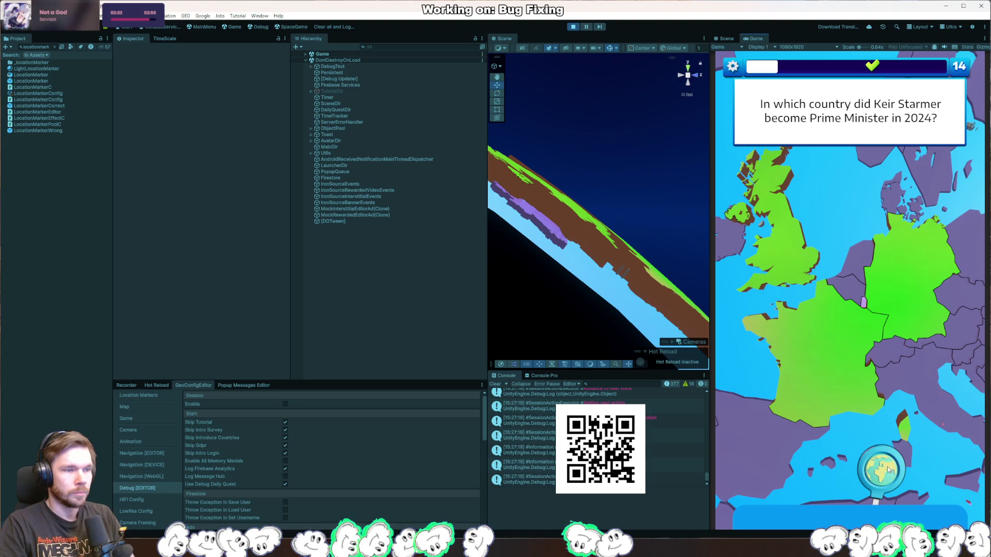
{"action": "left_click_drag", "start_coordinate": [892, 458], "coordinate": [779, 240]}
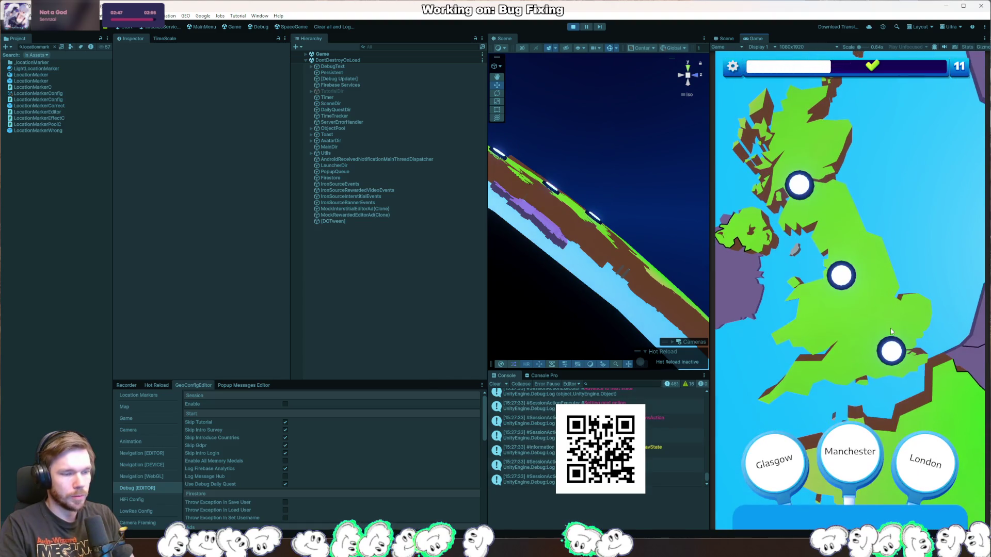
{"action": "left_click_drag", "start_coordinate": [842, 452], "coordinate": [835, 338]}
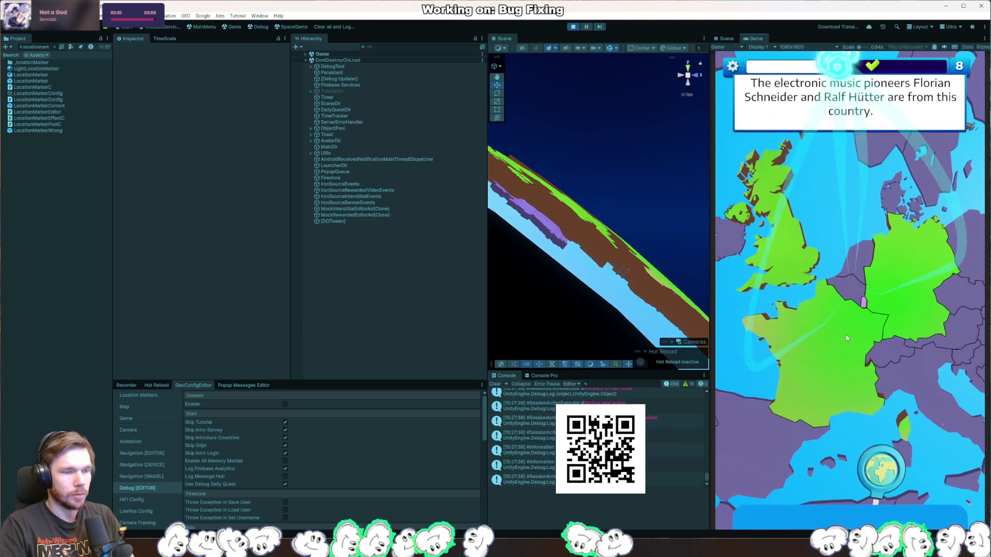
Answer Germany, Berlin, Munich, France, Paris, Glasgow and London, close the win screen, and stop Play mode
{"action": "left_click", "coordinate": [943, 333]}
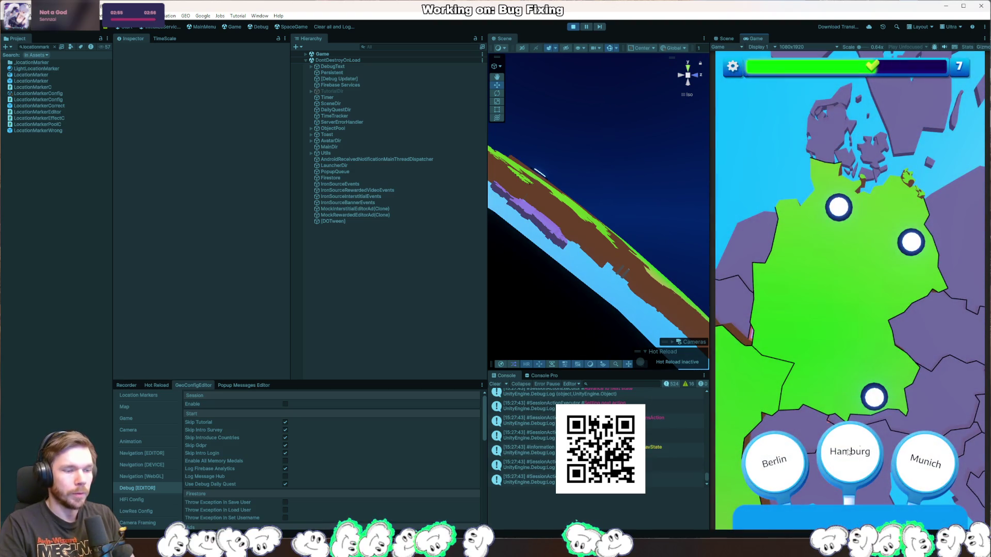
{"action": "left_click", "coordinate": [774, 461]}
{"action": "left_click", "coordinate": [910, 435]}
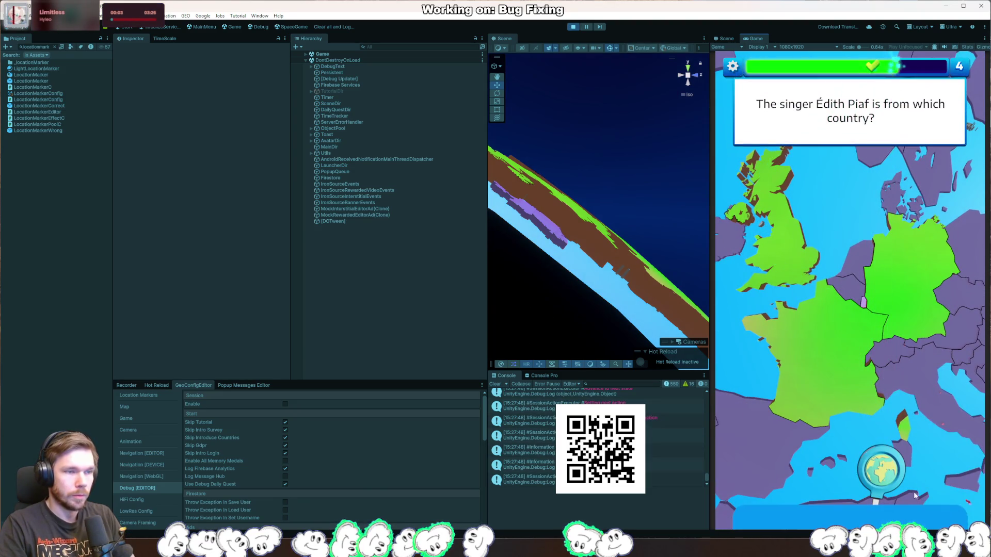
{"action": "left_click", "coordinate": [844, 387]}
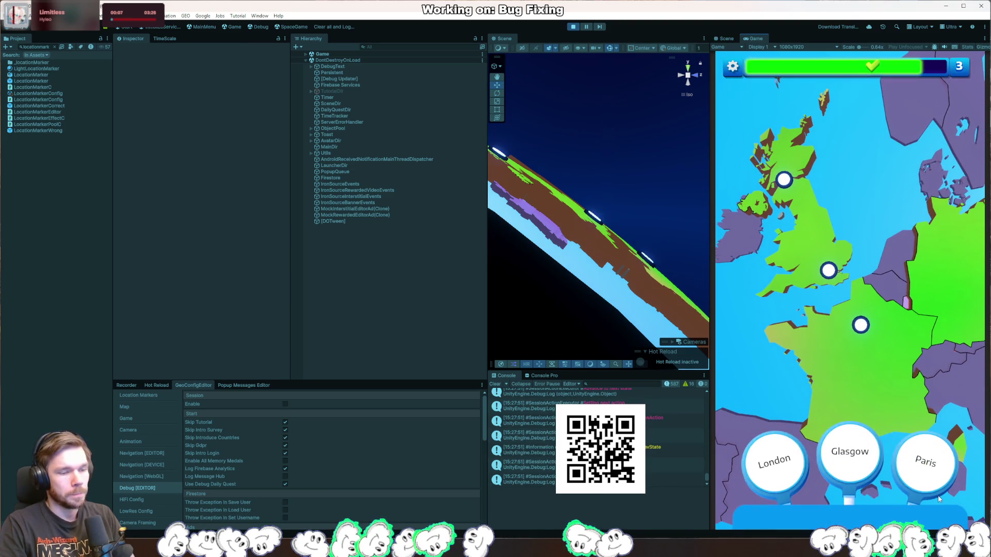
{"action": "left_click", "coordinate": [853, 420]}
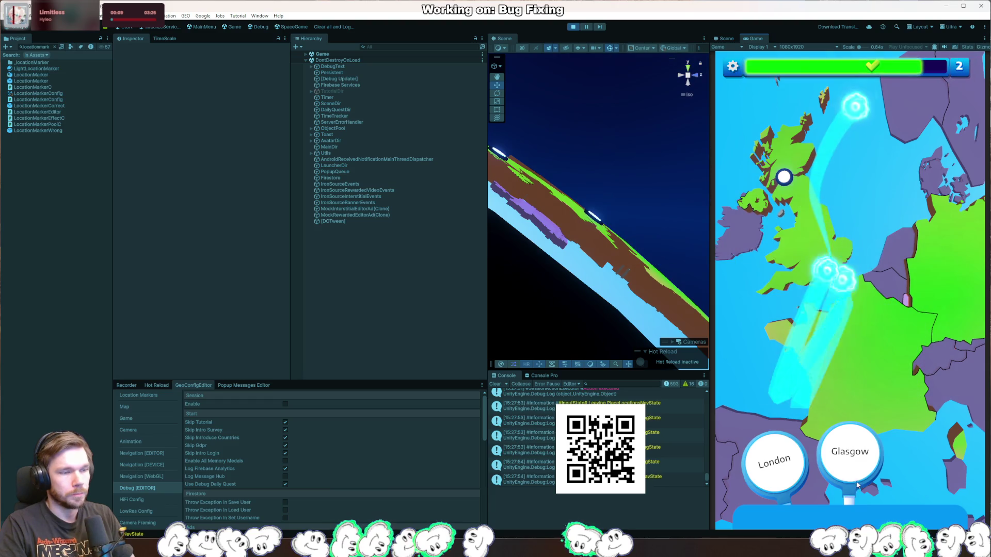
{"action": "left_click", "coordinate": [850, 449]}
{"action": "left_click", "coordinate": [776, 464]}
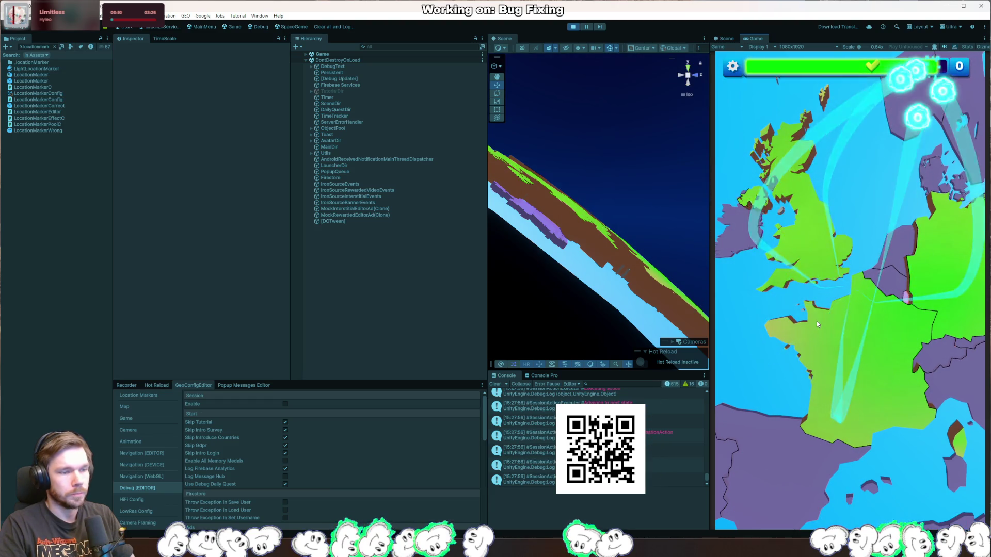
{"action": "left_click", "coordinate": [869, 501]}
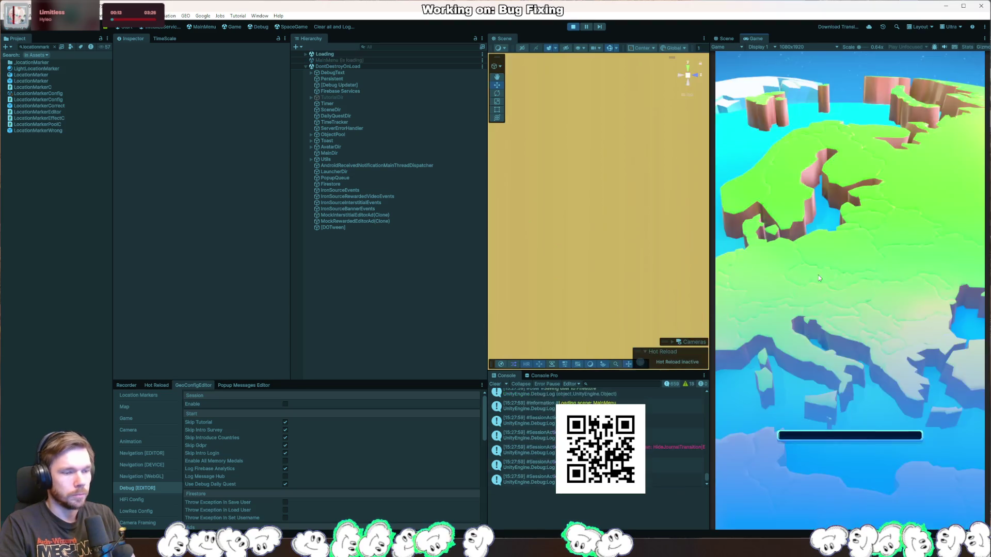
{"action": "left_click", "coordinate": [572, 27]}
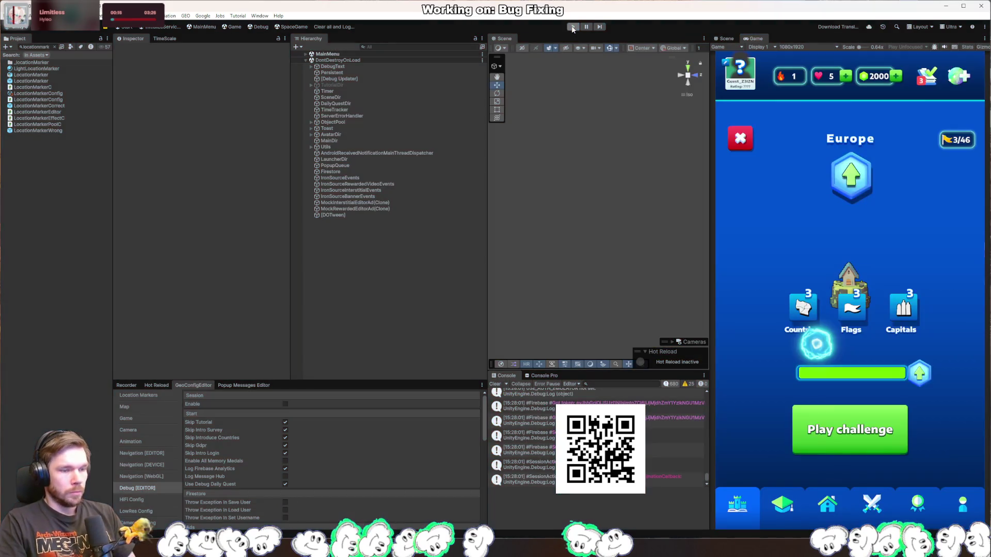